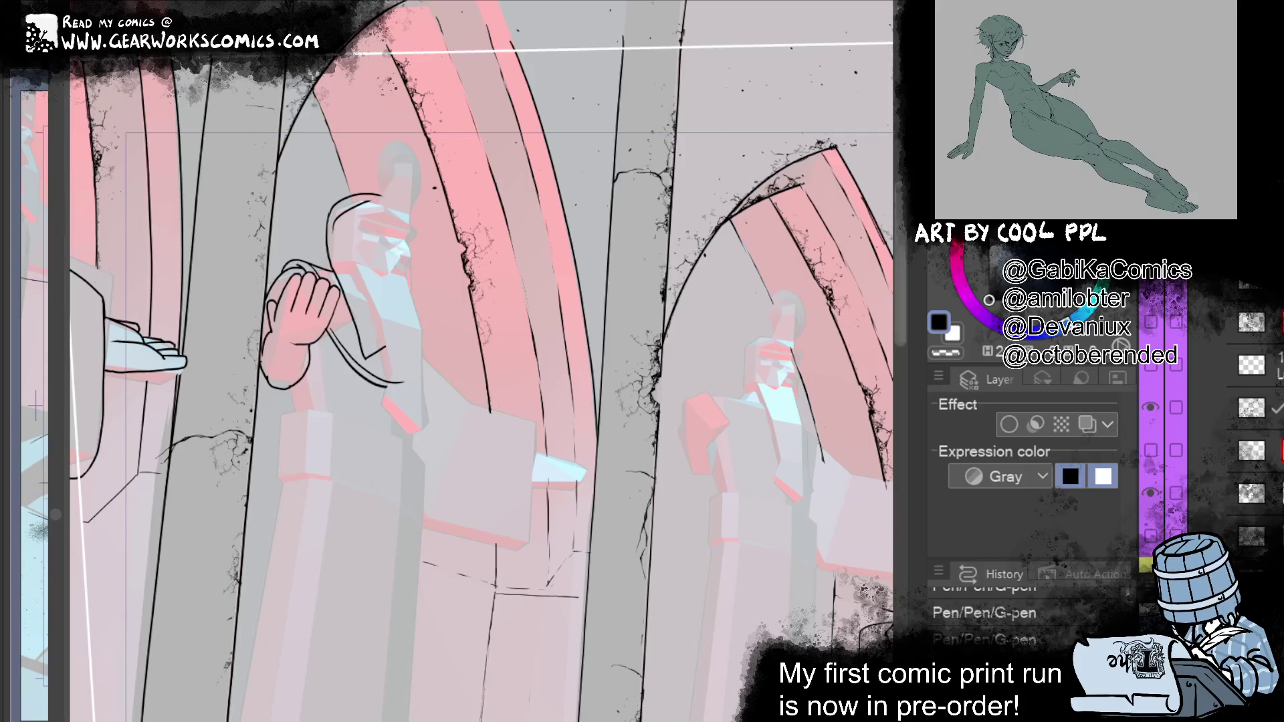
Step: Redraw the outline across the top of the statue's head, undoing unsatisfactory strokes
left_click_drag(709, 361, 737, 387)
key("ctrl+z")
key("ctrl+z")
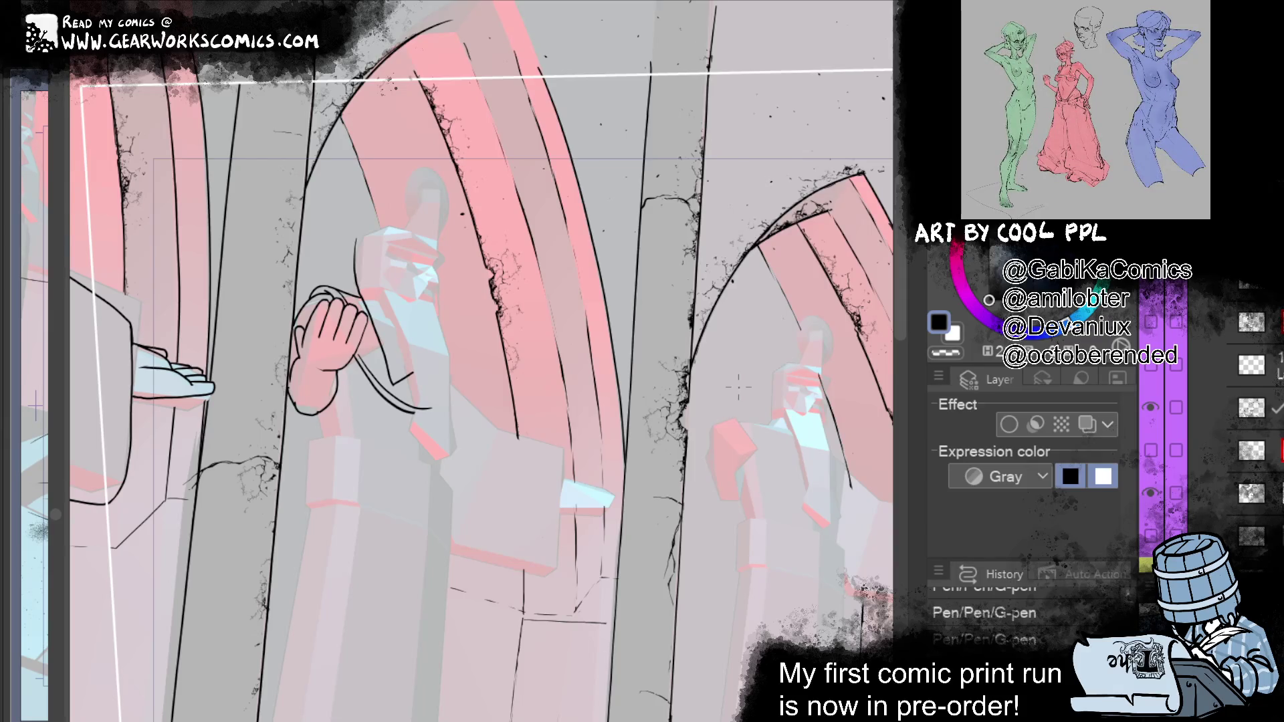
mouse_move(361, 240)
left_mouse_down()
mouse_move(393, 218)
mouse_move(411, 224)
left_mouse_up()
key("ctrl+z")
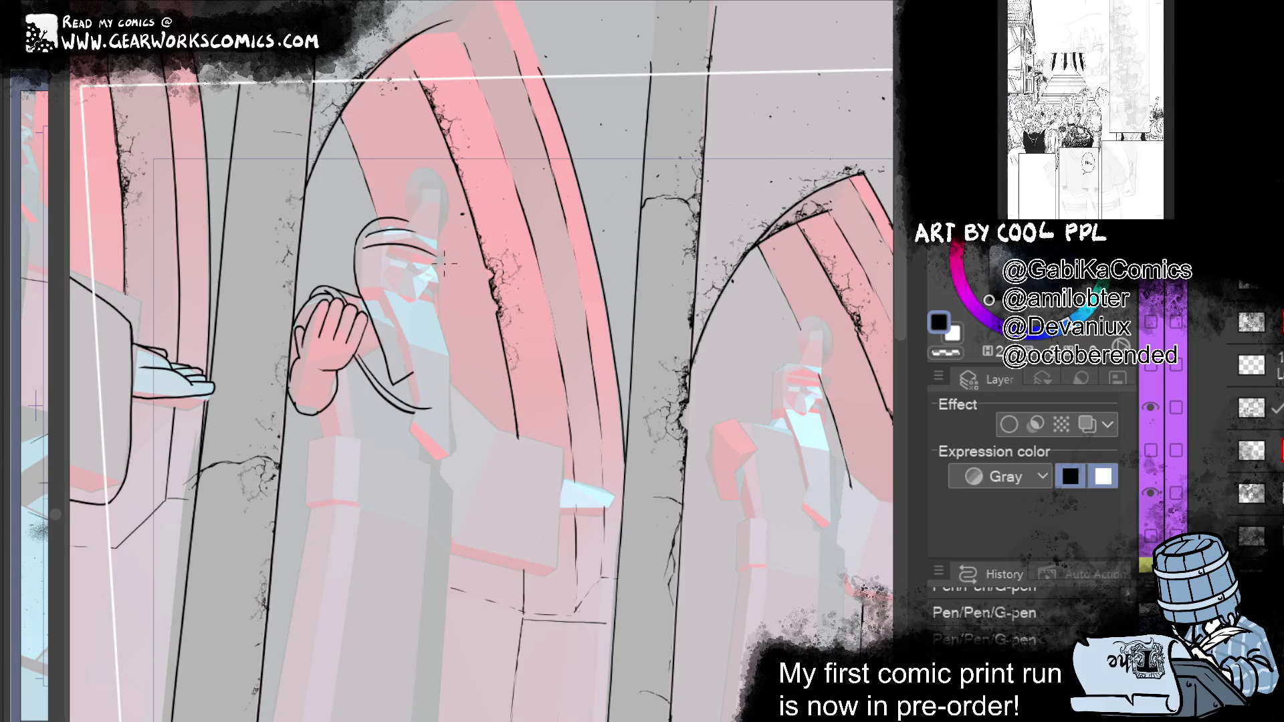
Step: Erase stray marks near the face and helmet, then redraw the short helmet-top stroke
left_click_drag(402, 262, 421, 260)
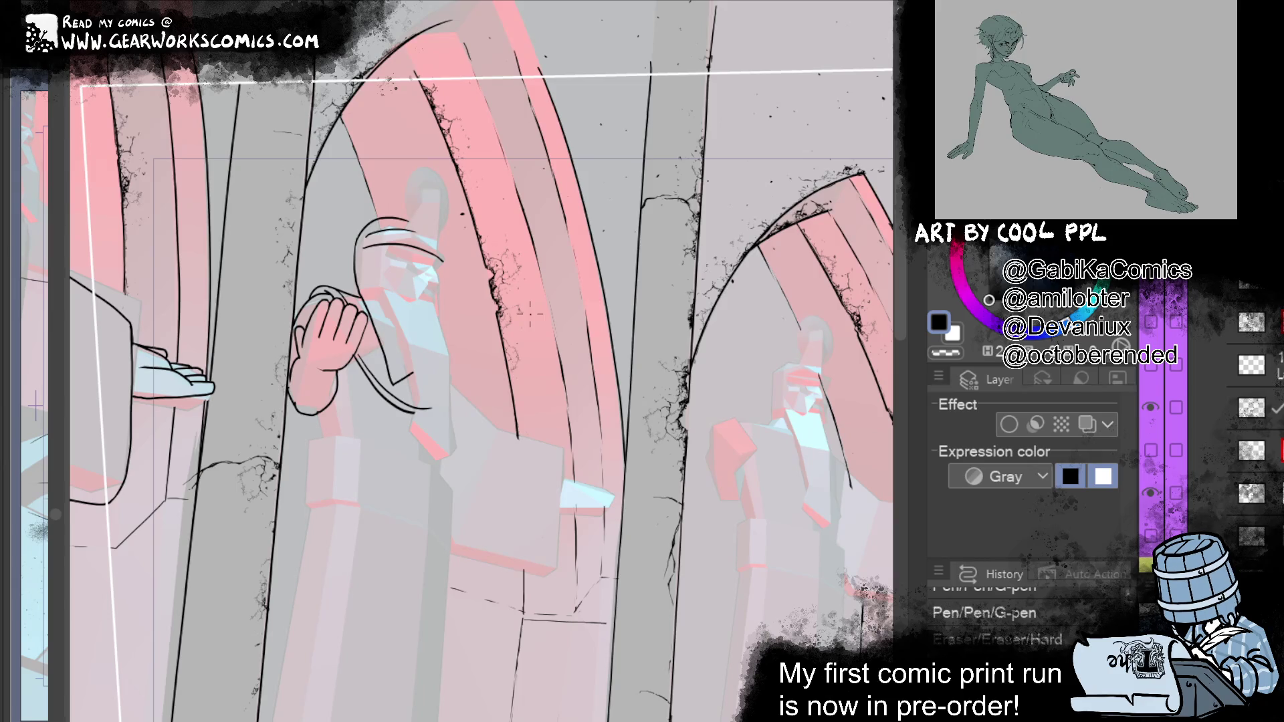
mouse_move(369, 227)
left_mouse_down()
mouse_move(361, 255)
mouse_move(365, 242)
left_mouse_up()
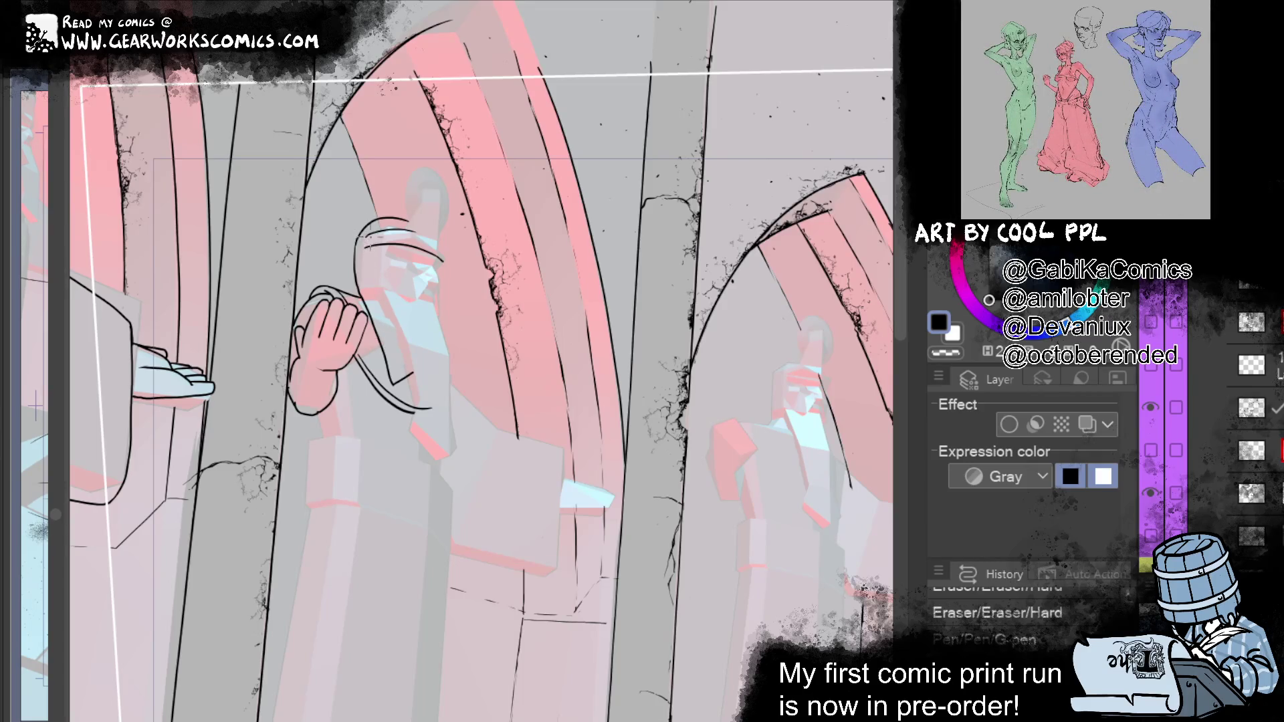
key("ctrl+z")
left_click_drag(368, 232, 364, 249)
Step: Try short curves on the helmet and down its side, undoing each attempt
mouse_move(609, 188)
left_mouse_down()
mouse_move(593, 161)
mouse_move(567, 152)
left_mouse_up()
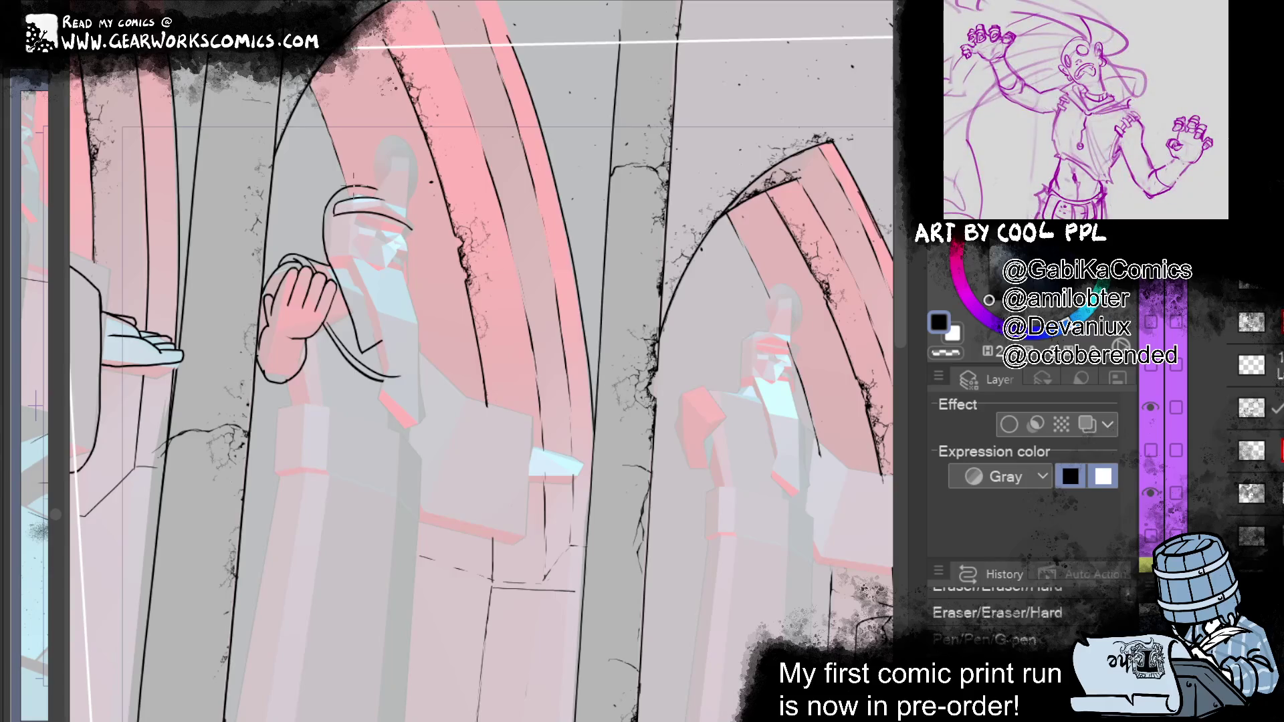
left_click_drag(340, 224, 336, 254)
key("ctrl+z")
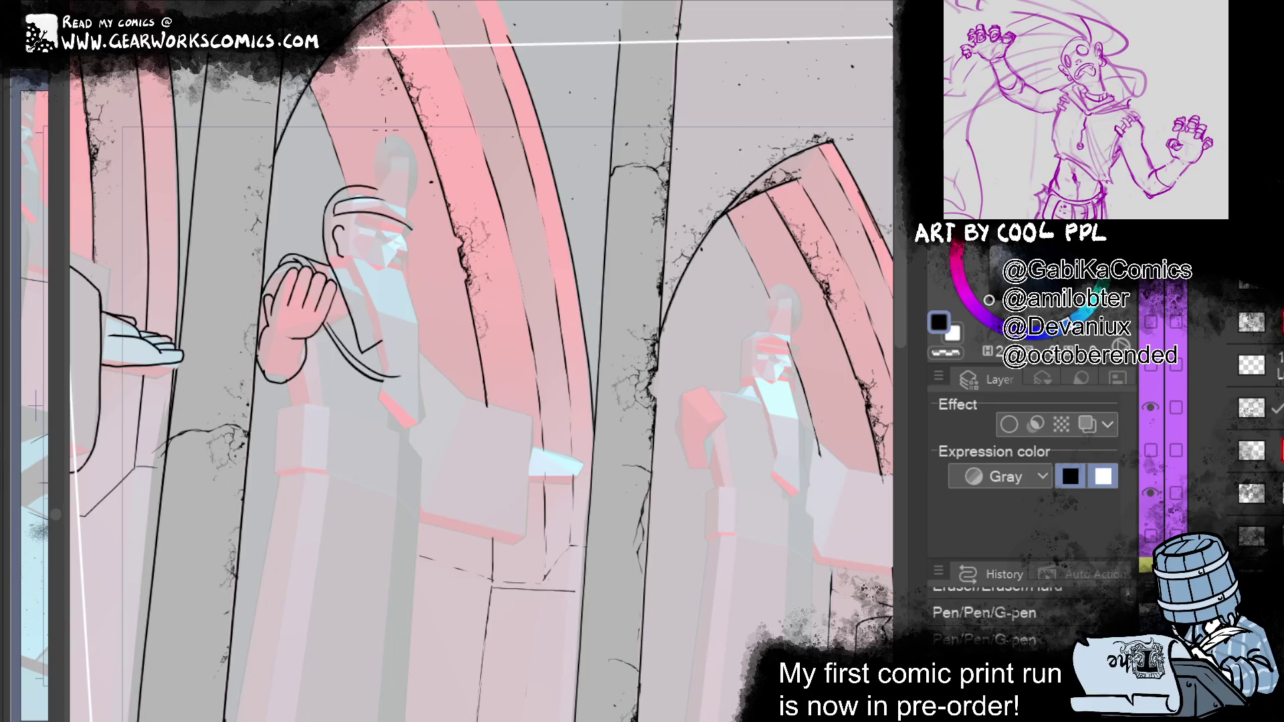
left_click_drag(332, 218, 340, 266)
key("ctrl+z")
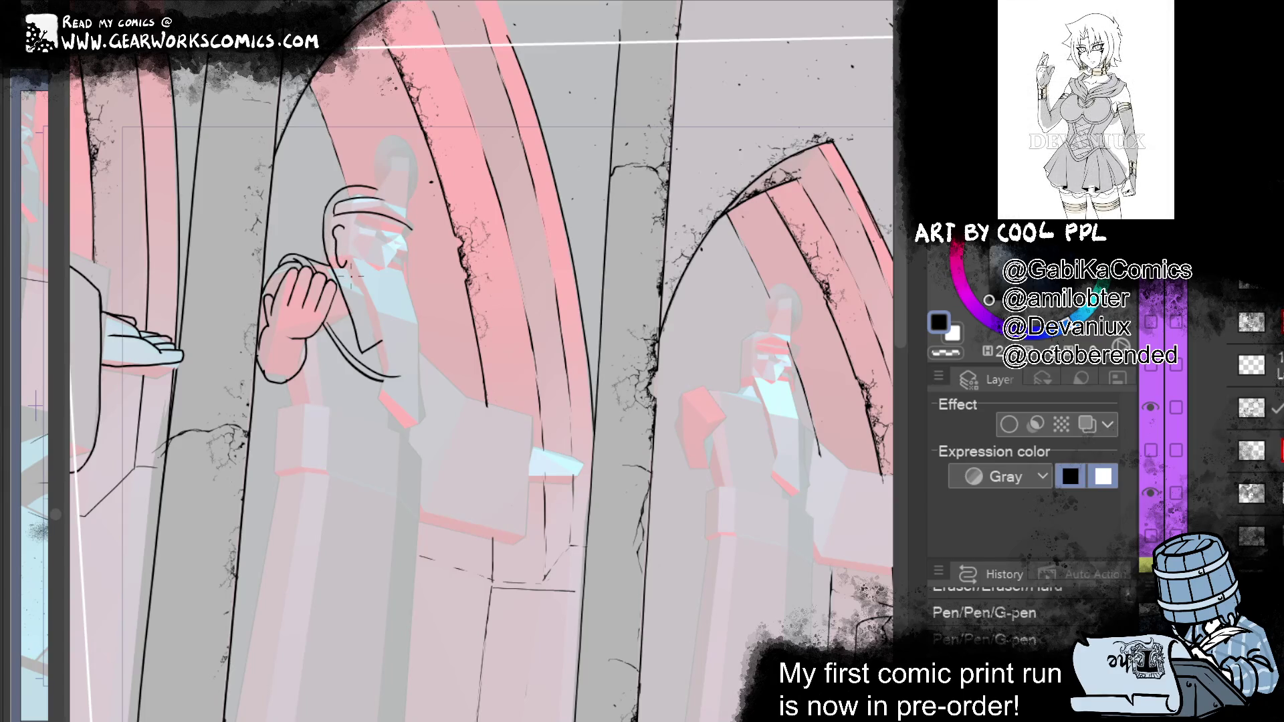
Step: Ink the curved ear beside the helmet and clean up the helmet's left edge
left_click_drag(590, 160, 557, 139)
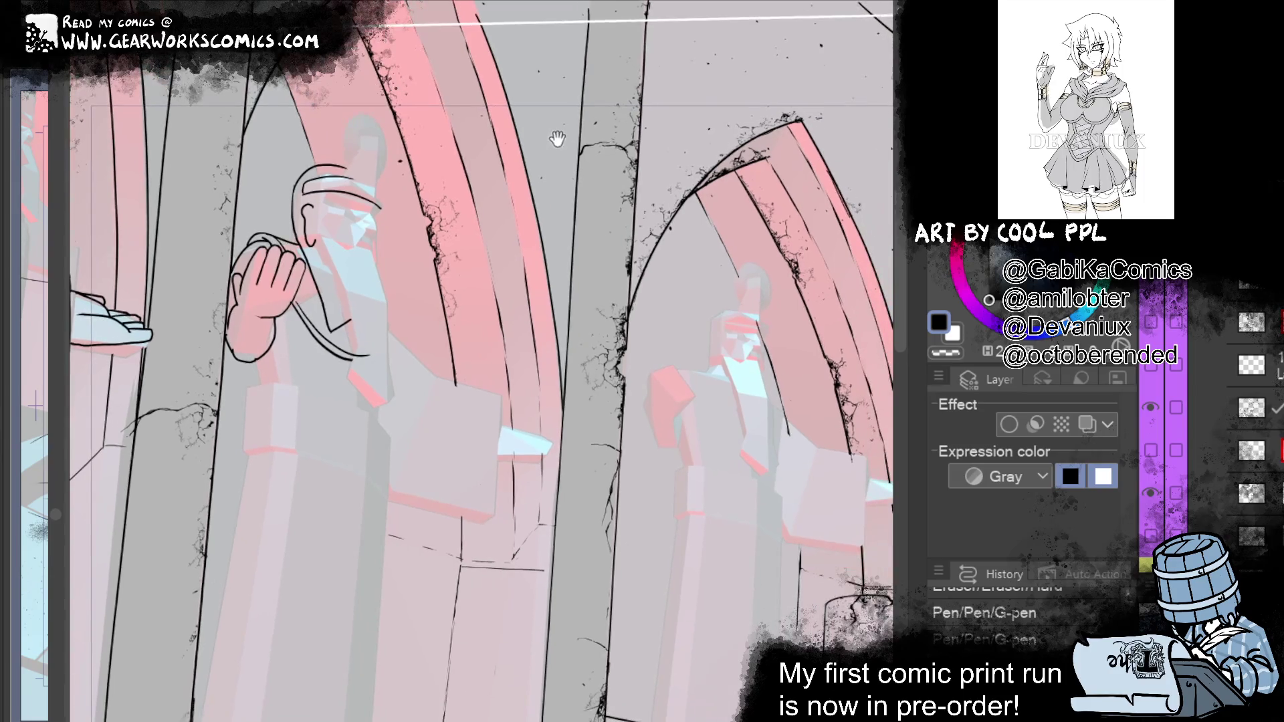
mouse_move(313, 205)
left_mouse_down()
mouse_move(299, 220)
mouse_move(307, 244)
mouse_move(325, 246)
left_mouse_up()
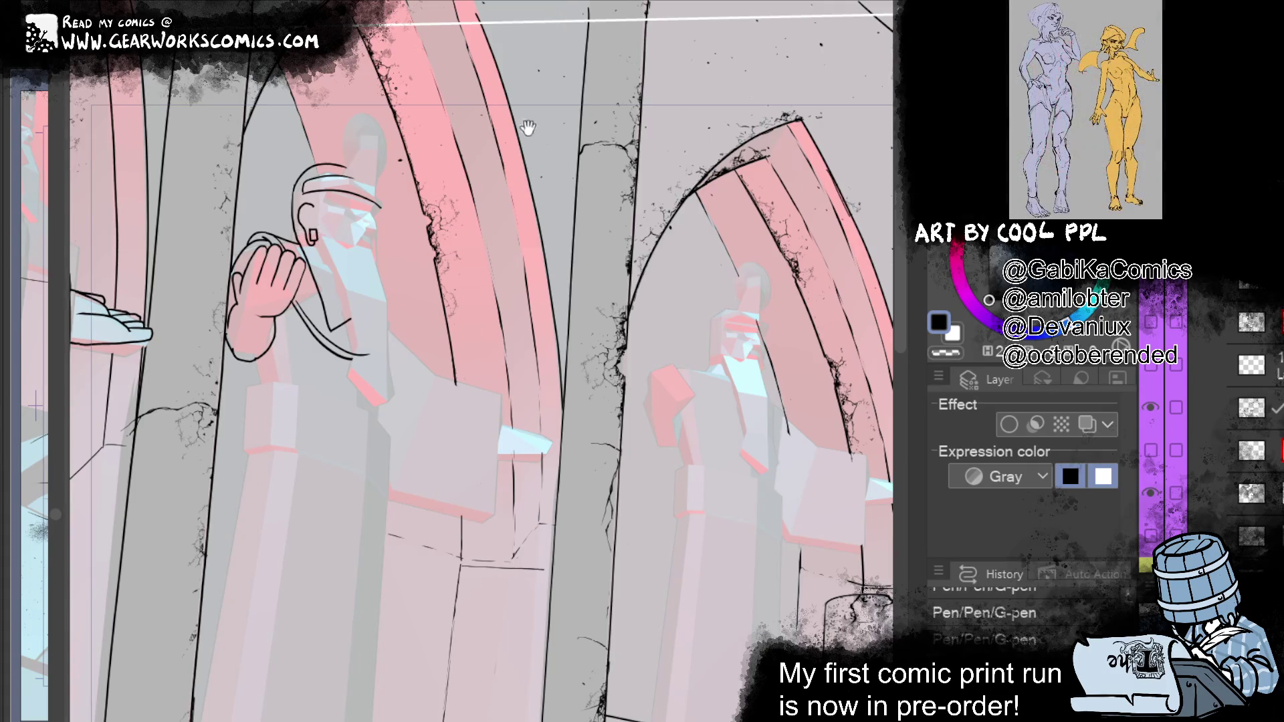
left_click_drag(564, 132, 564, 95)
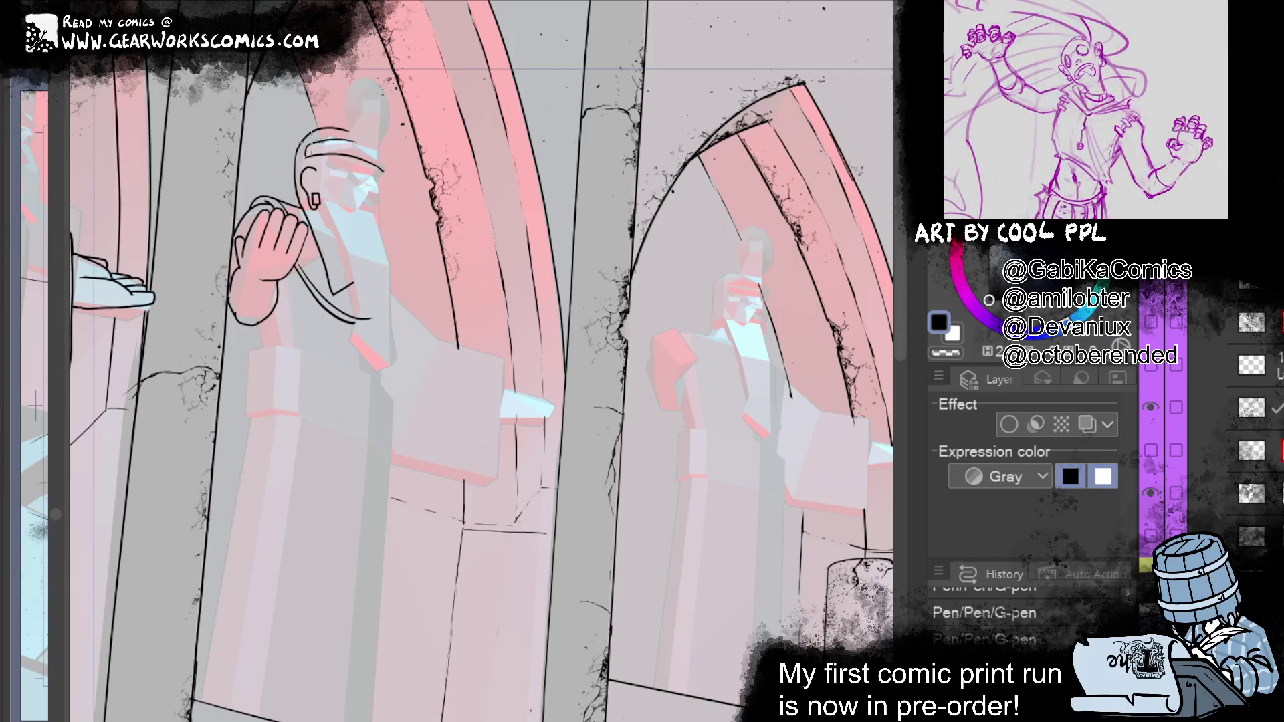
left_click_drag(306, 154, 305, 170)
left_click_drag(302, 158, 315, 176)
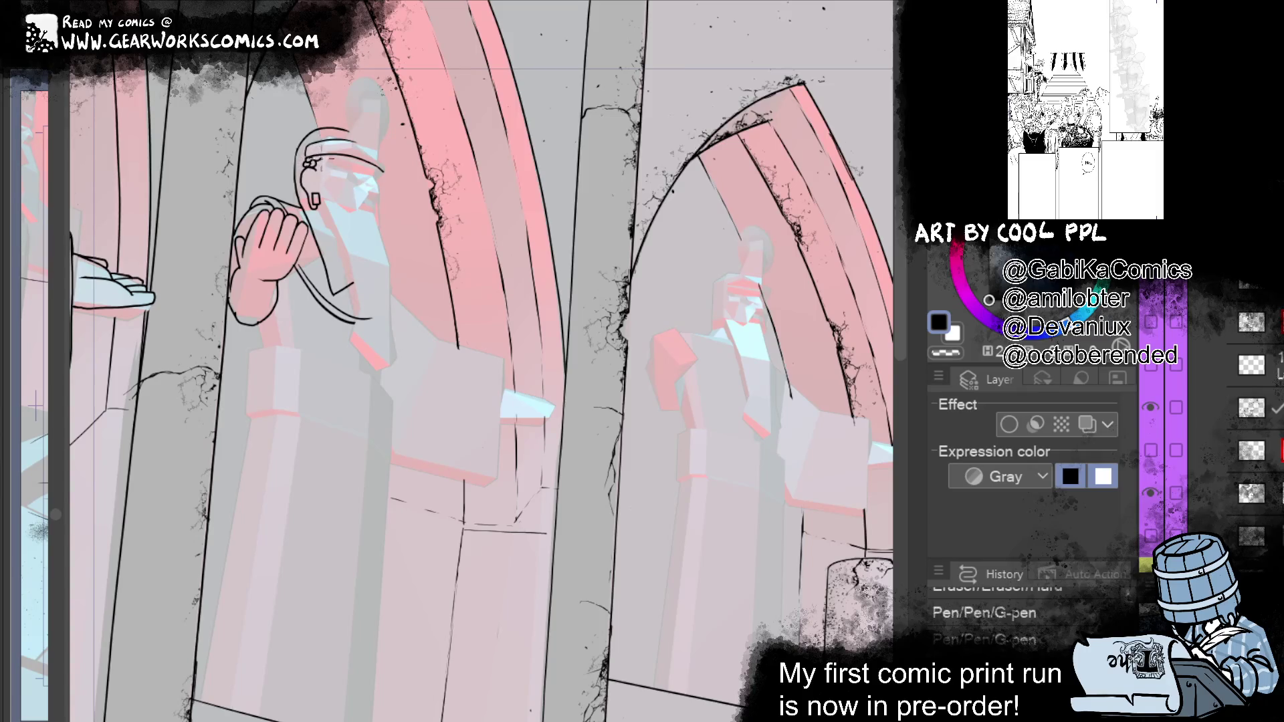
left_click_drag(316, 161, 327, 172)
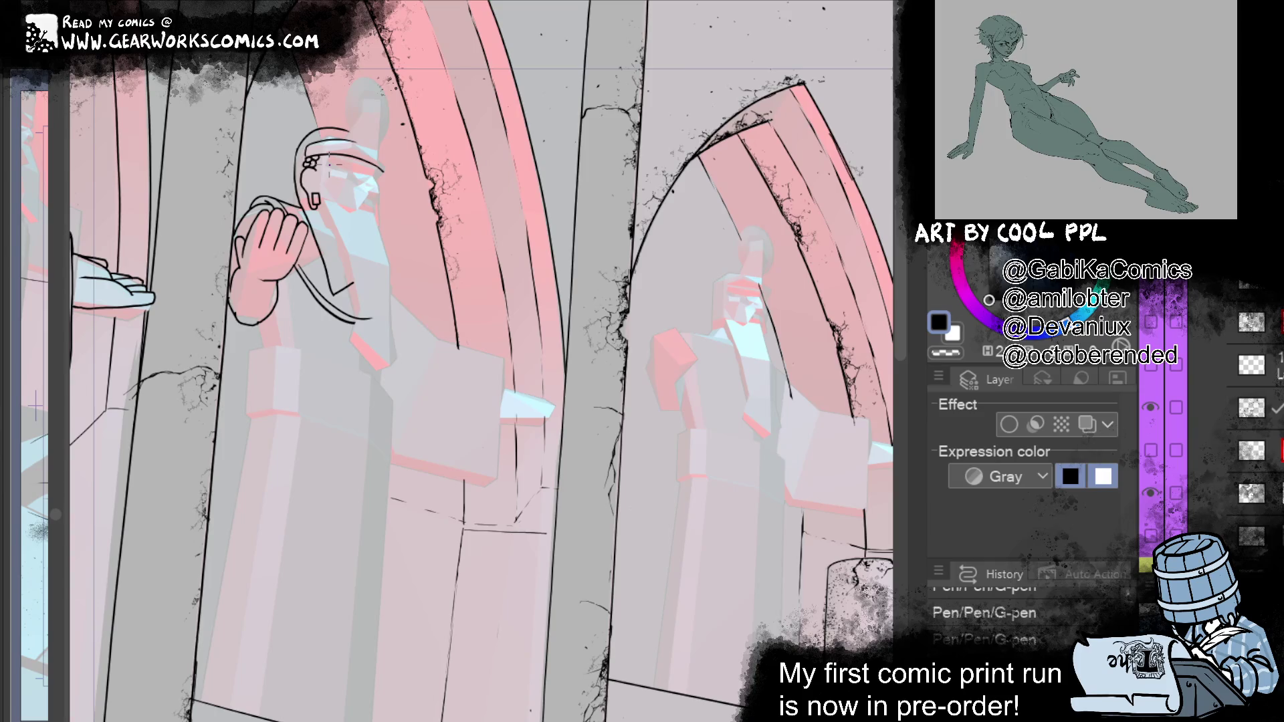
Step: Add small bead marks along the statue's headband
left_click_drag(664, 337, 712, 334)
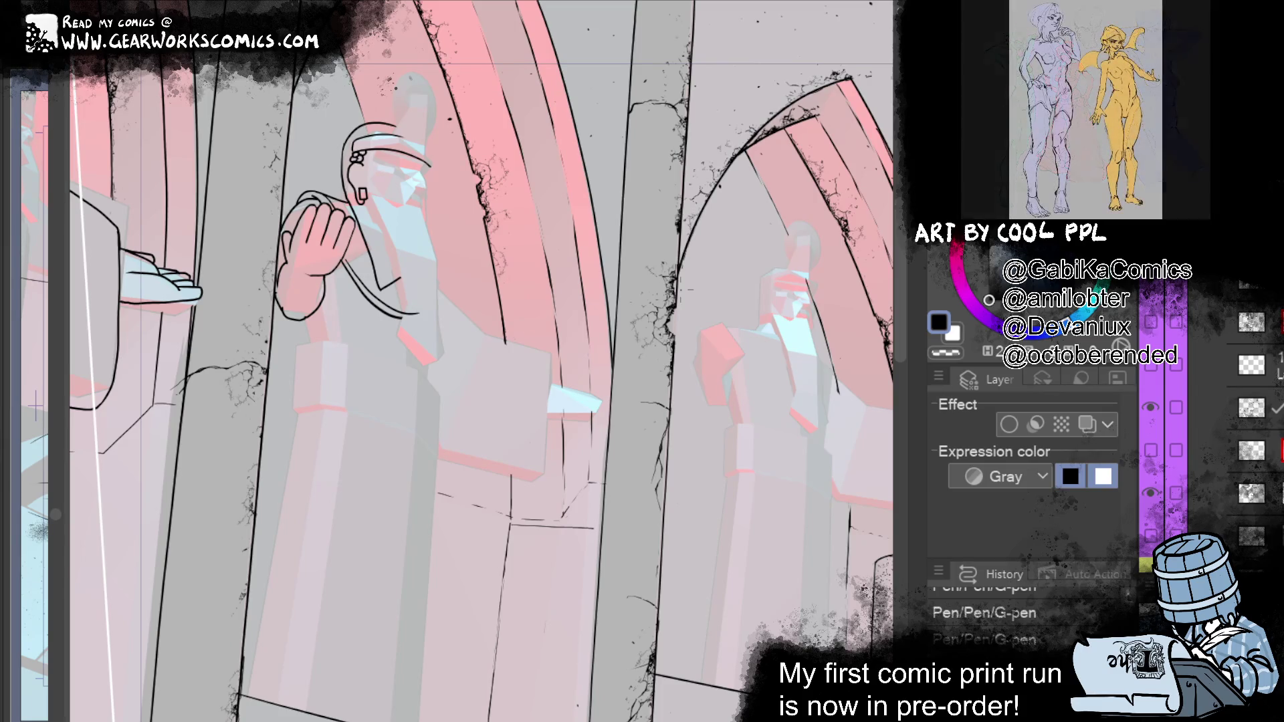
left_click_drag(702, 217, 729, 251)
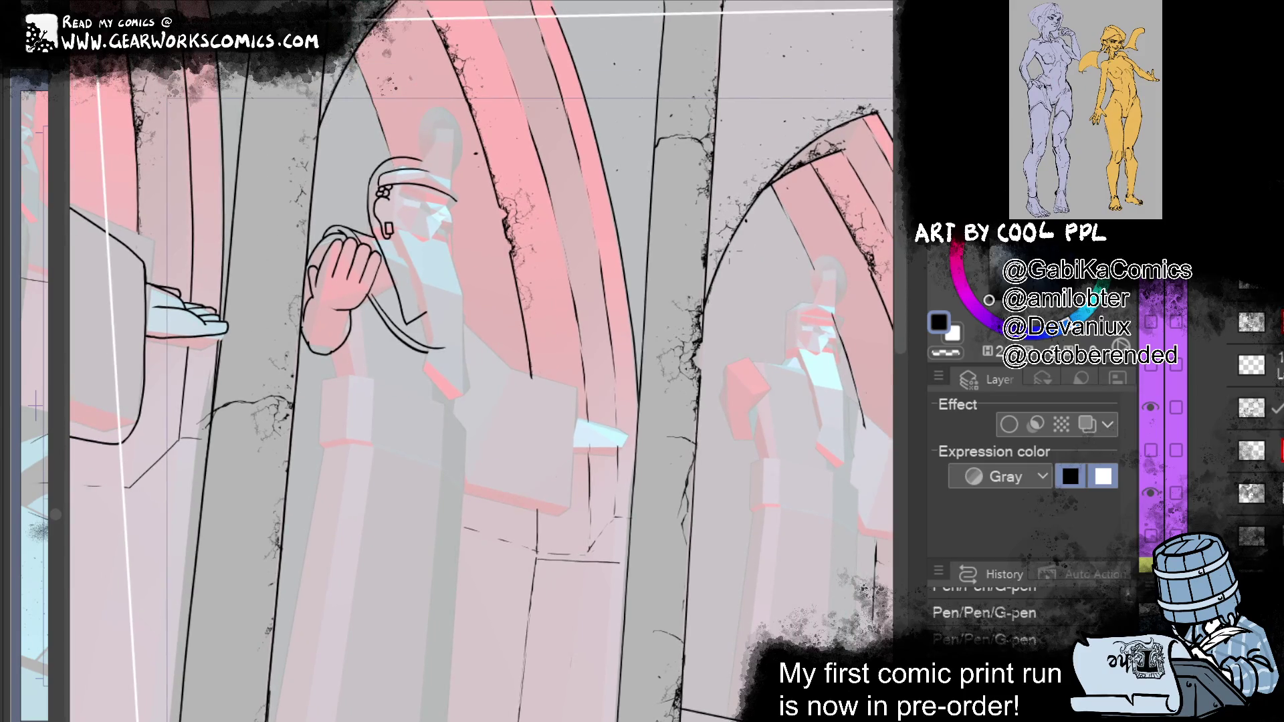
left_click_drag(730, 251, 735, 240)
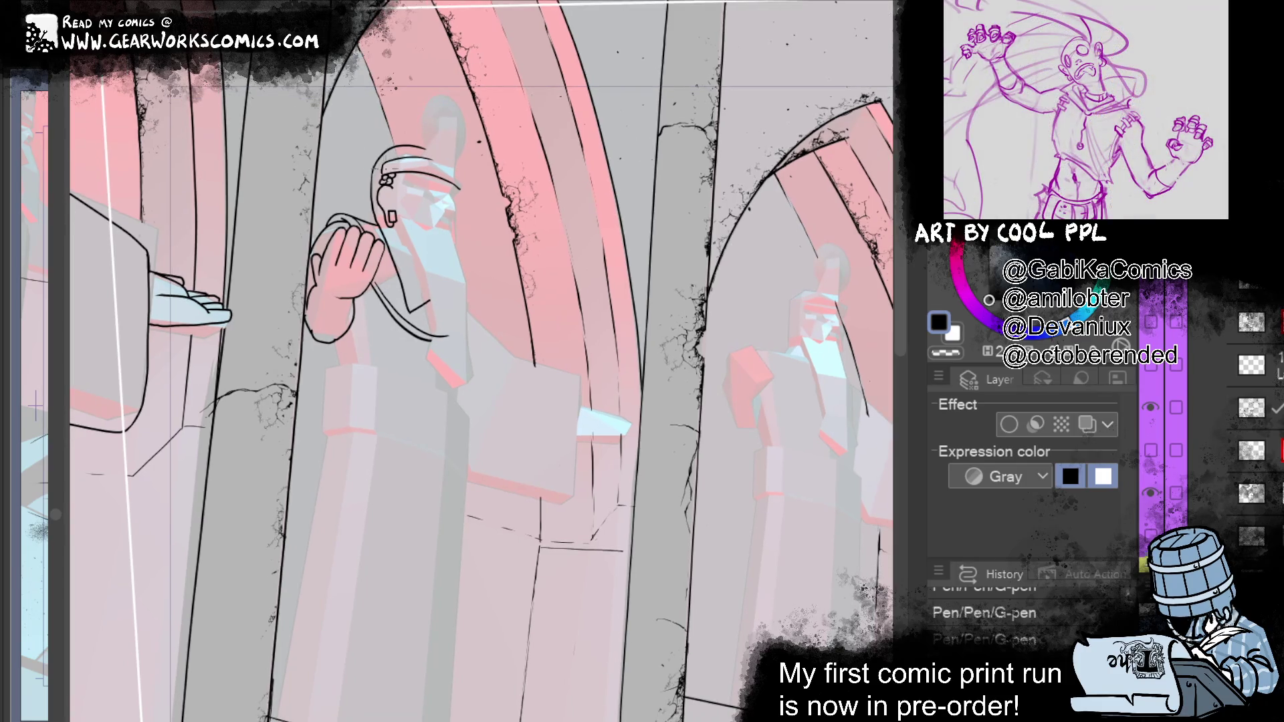
left_click_drag(388, 181, 392, 178)
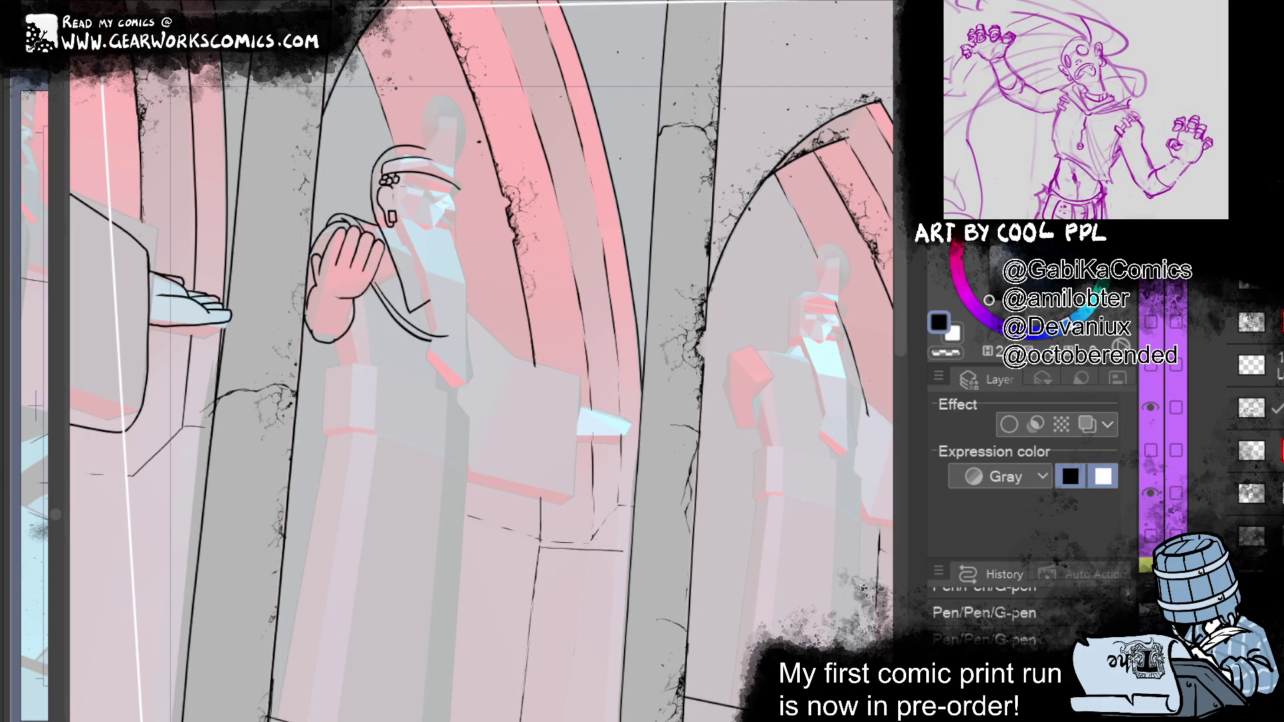
mouse_move(563, 188)
left_mouse_down()
mouse_move(532, 129)
mouse_move(588, 163)
left_mouse_up()
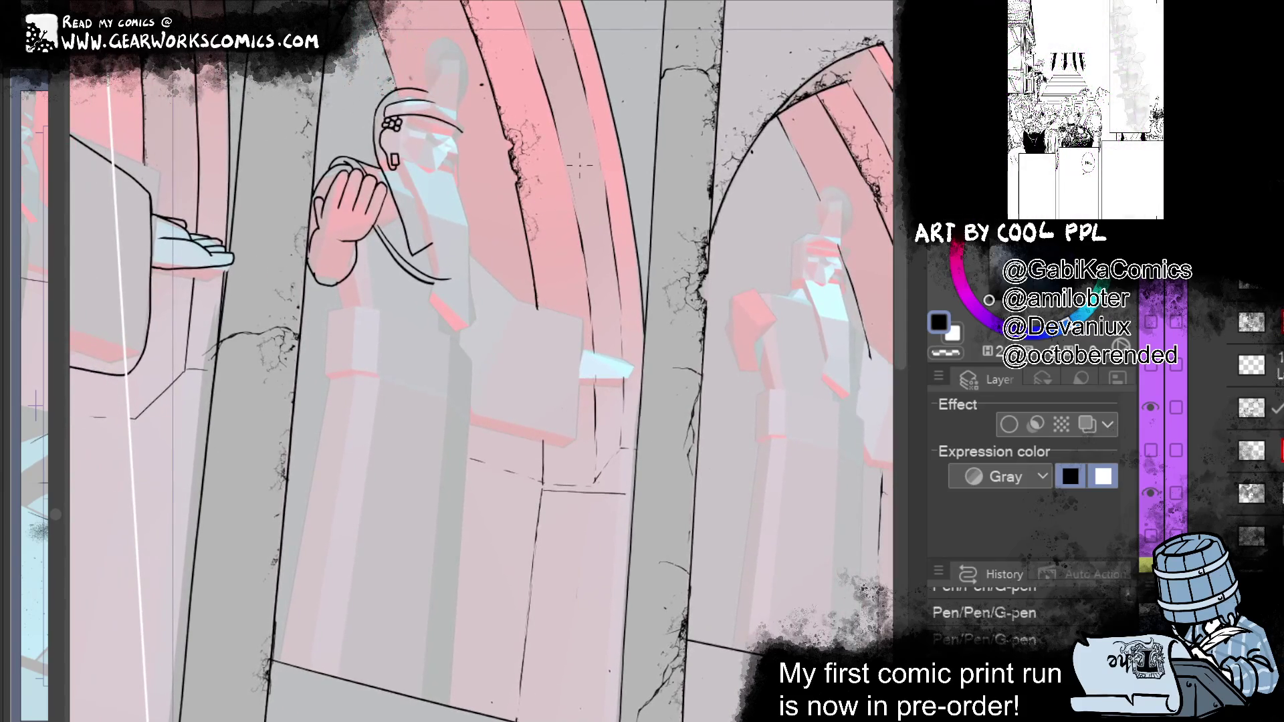
Step: Add beads to the ornament and earring and extend the beaded braid to its pendant
left_click_drag(396, 122, 388, 142)
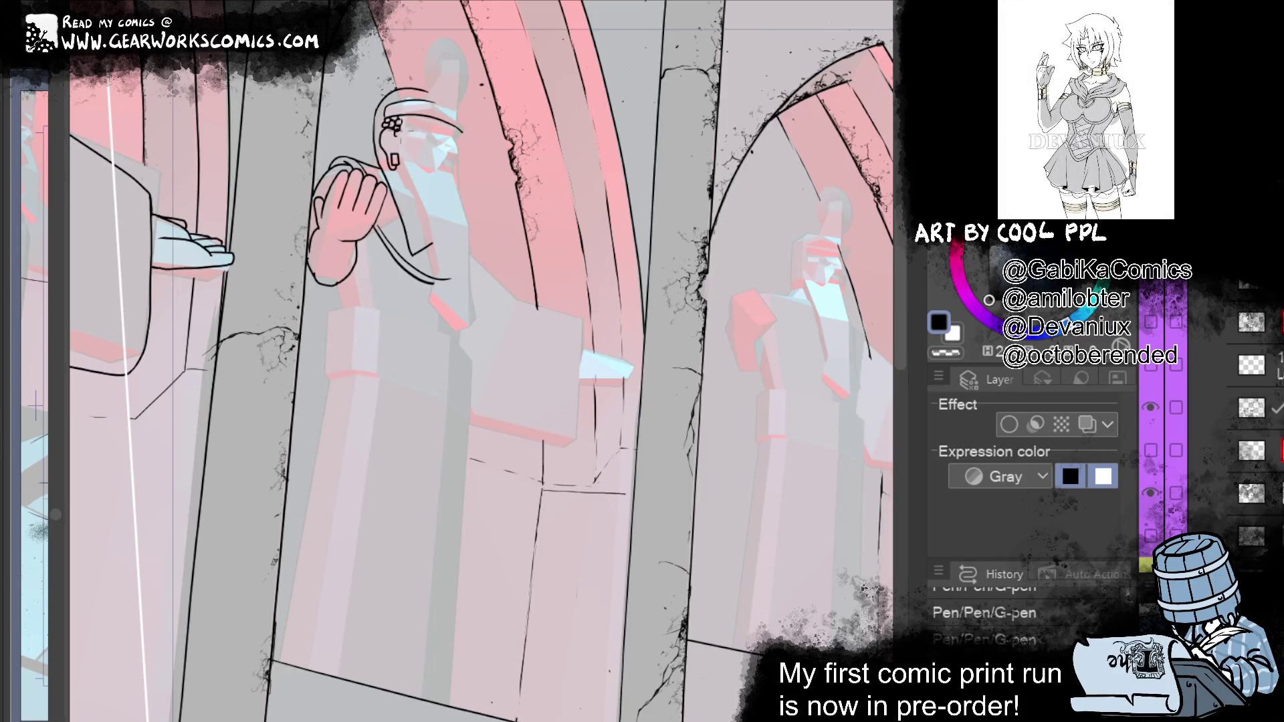
left_click_drag(400, 129, 495, 123)
mouse_move(316, 174)
left_mouse_down()
mouse_move(317, 199)
mouse_move(323, 190)
left_mouse_up()
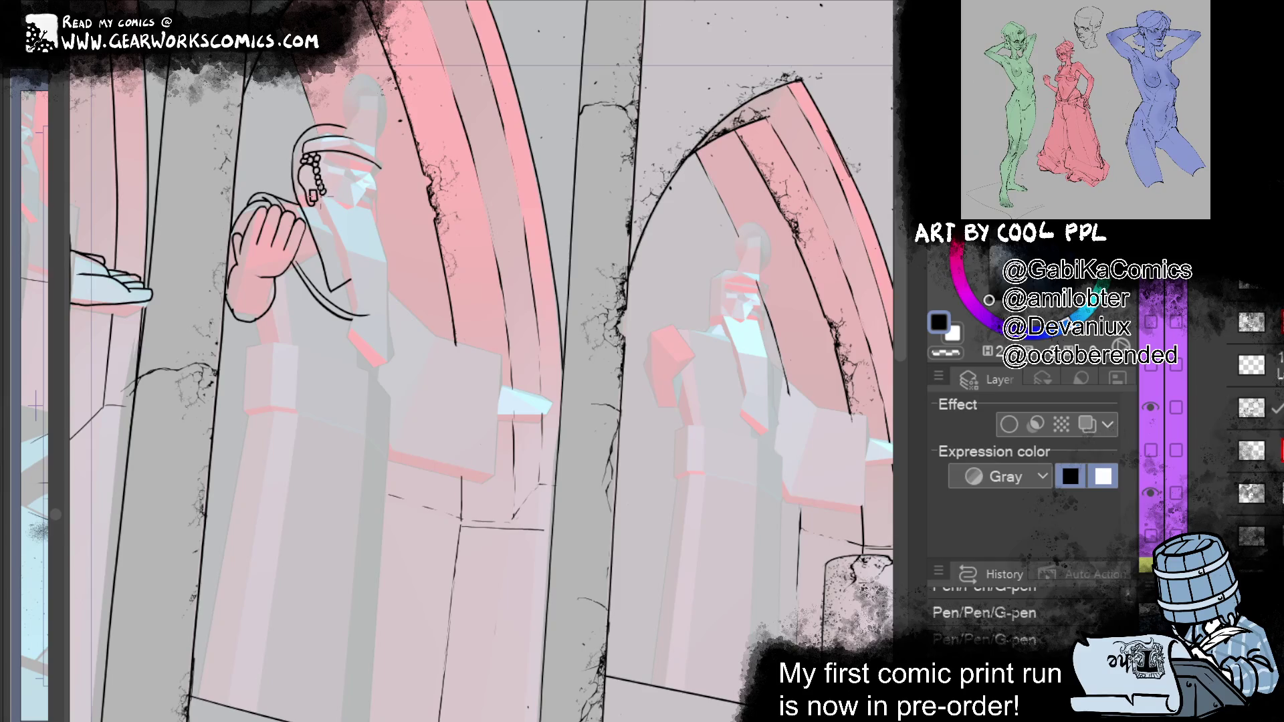
Step: Ink a short line beside the statue's eye
mouse_move(572, 99)
left_mouse_down()
mouse_move(551, 61)
mouse_move(610, 50)
left_mouse_up()
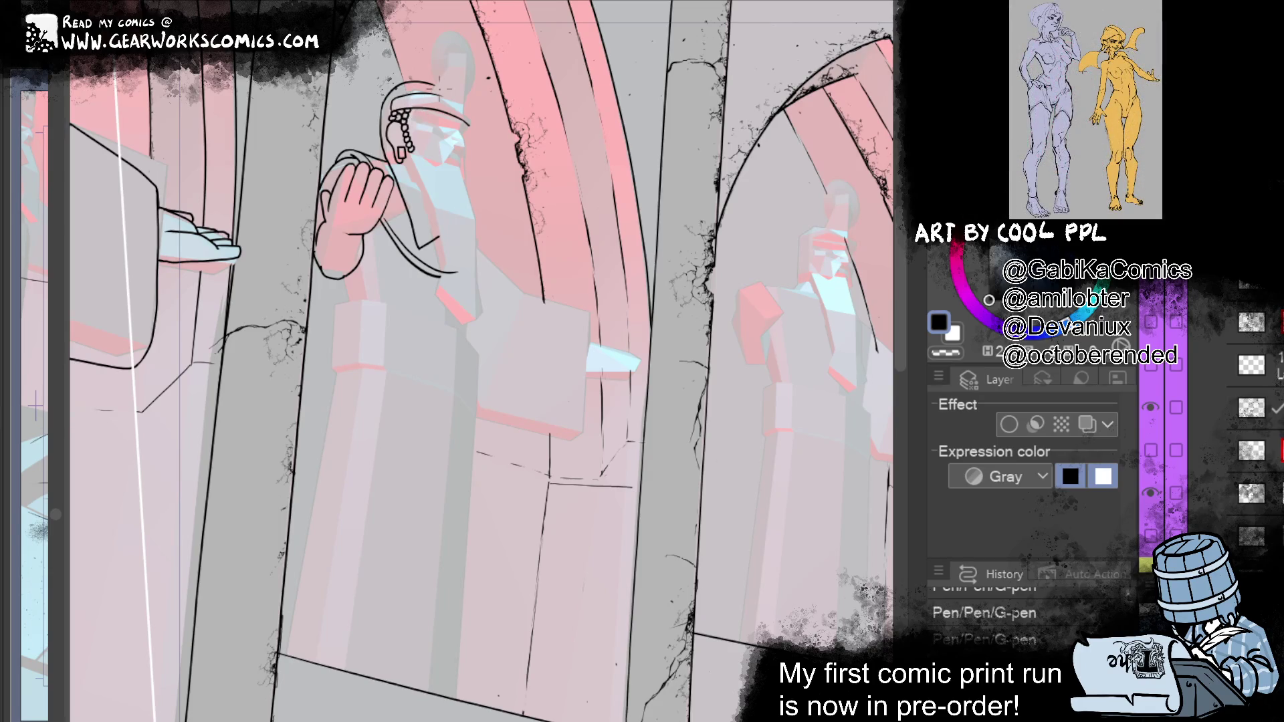
mouse_move(676, 52)
left_mouse_down()
mouse_move(634, 40)
mouse_move(665, 65)
left_mouse_up()
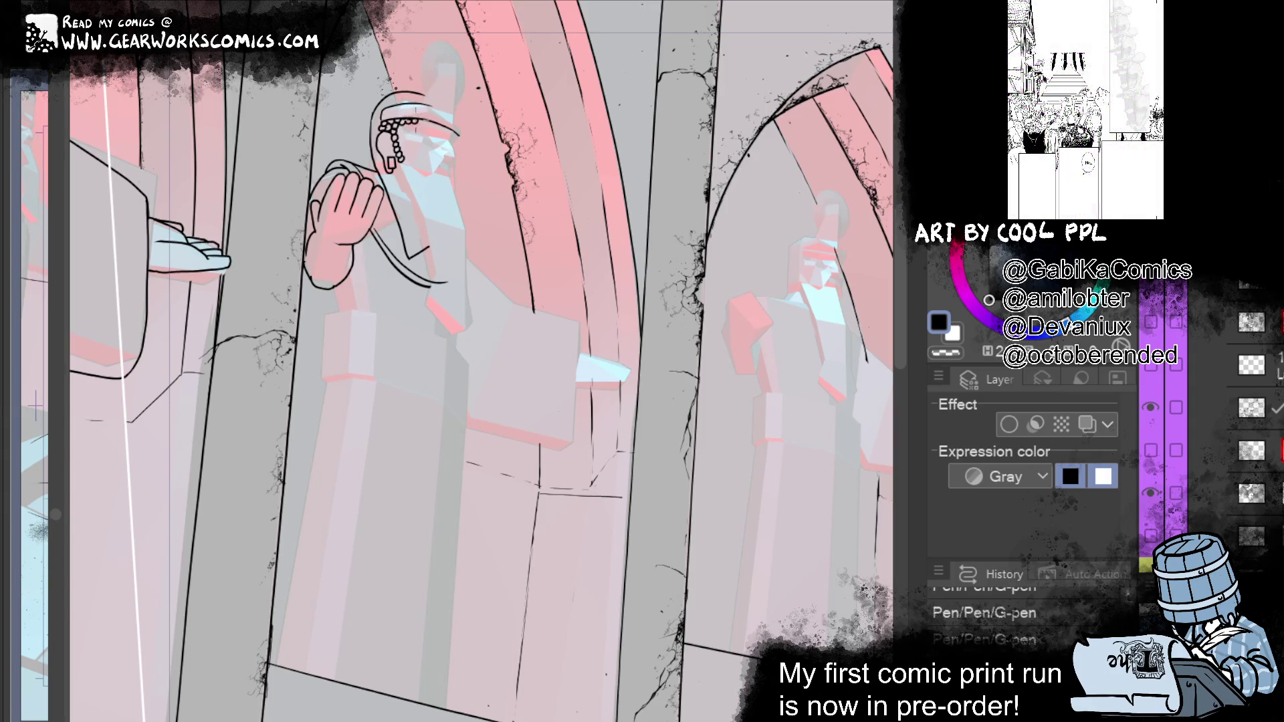
left_click_drag(422, 124, 545, 103)
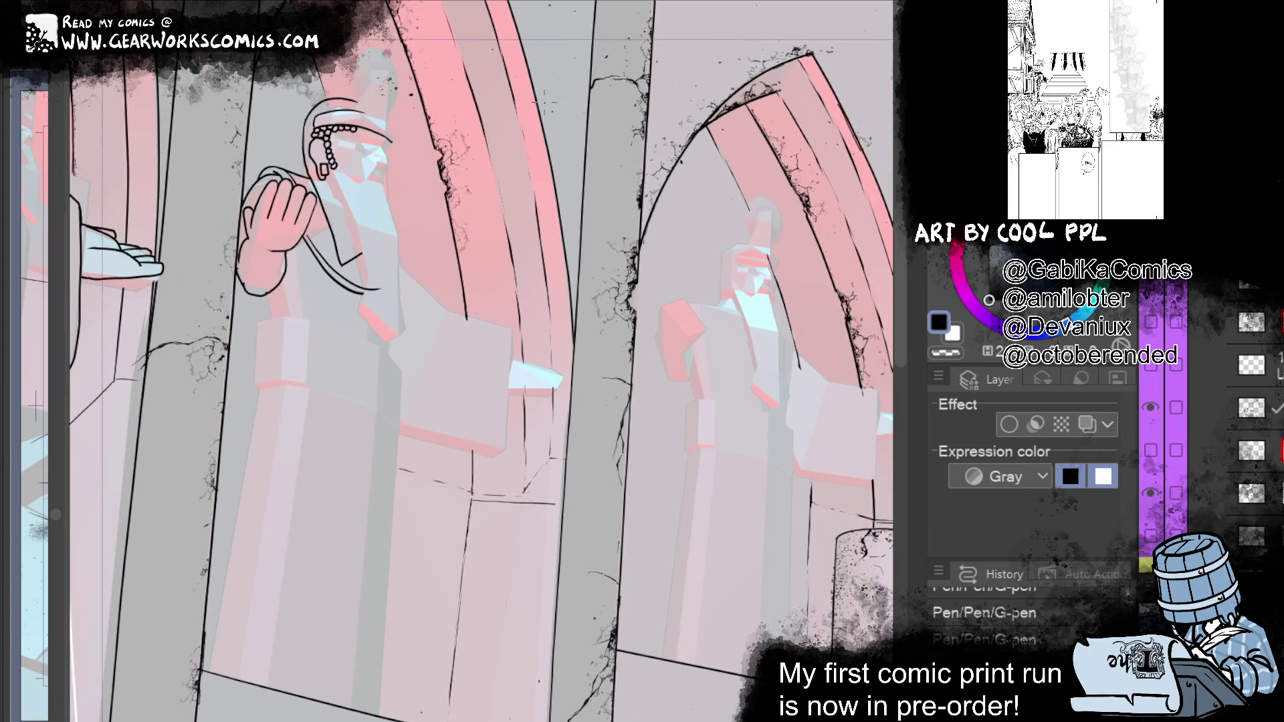
left_click_drag(351, 136, 378, 139)
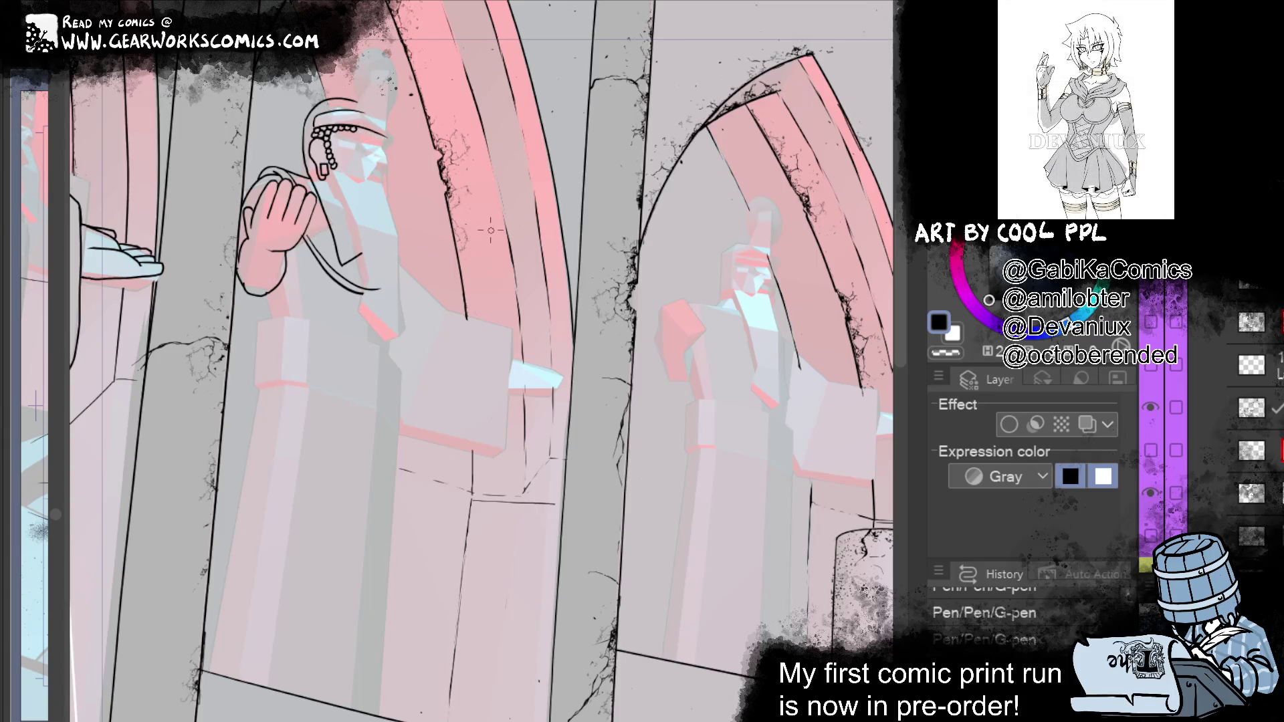
scroll(374, 457, "up", 2)
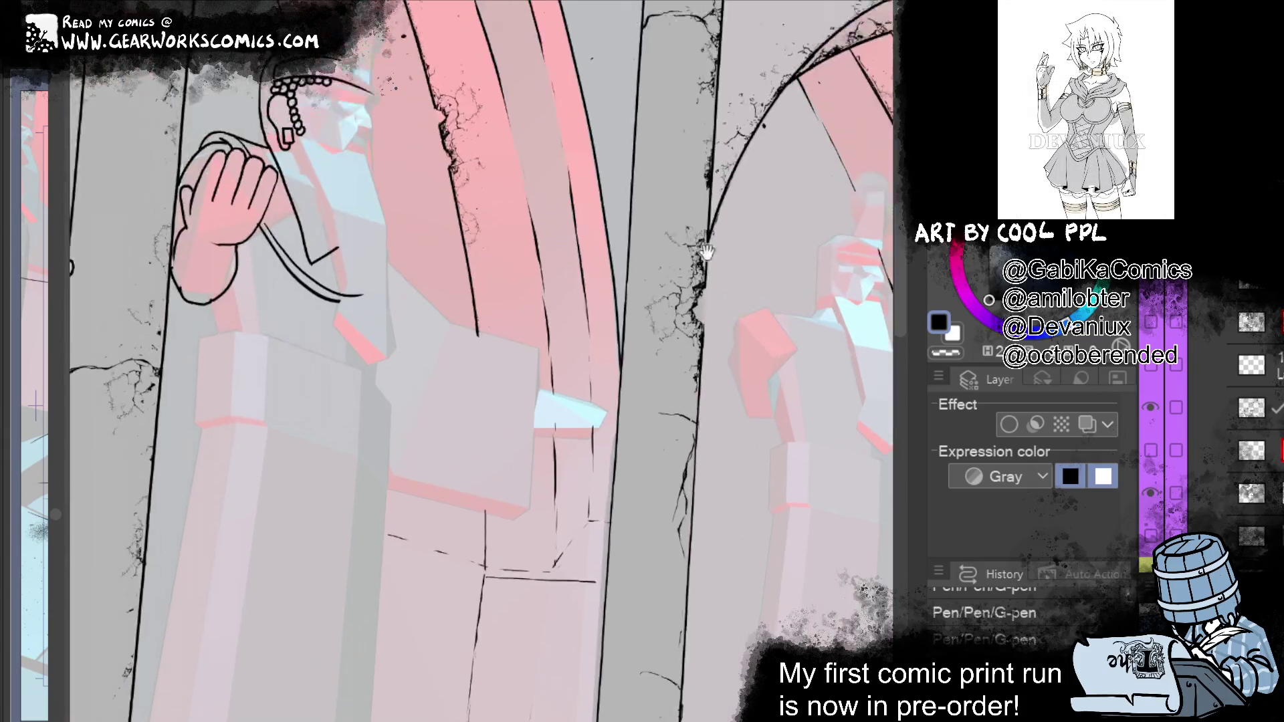
Step: Zoom in on the face, erase a bit near the eye, and retry a stroke across the face
left_click_drag(661, 141, 786, 415)
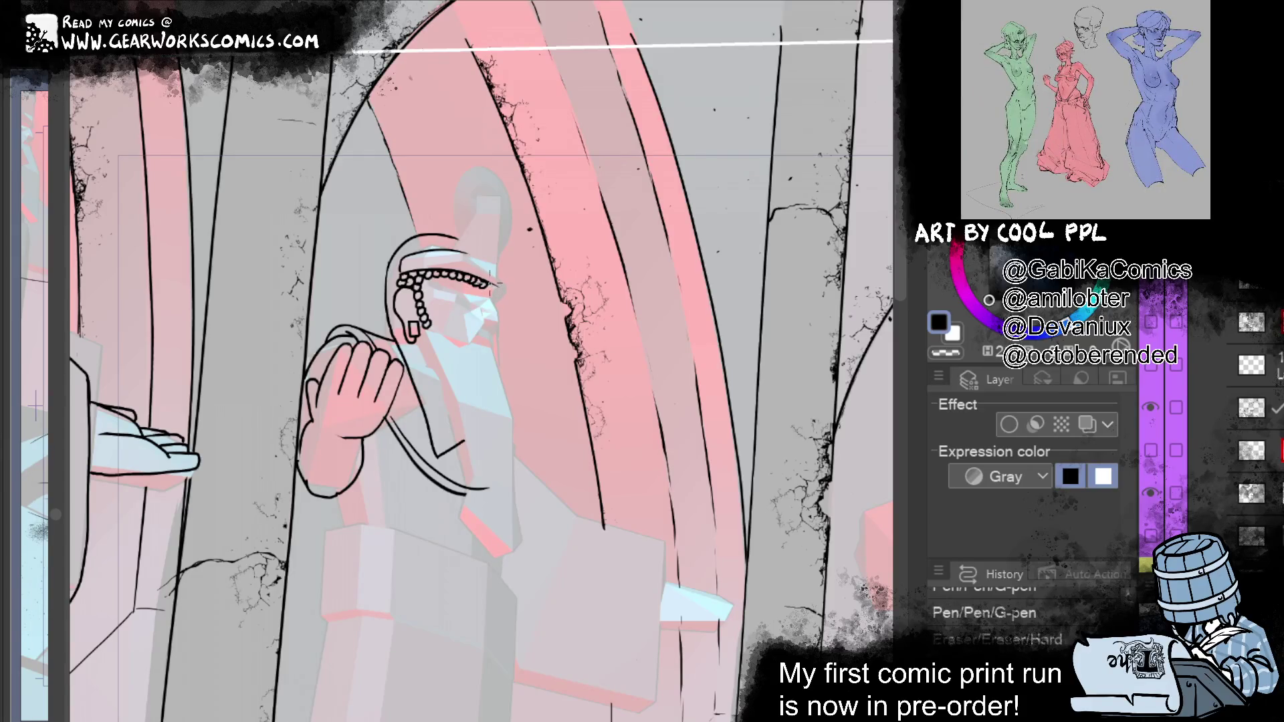
left_click_drag(491, 285, 505, 291)
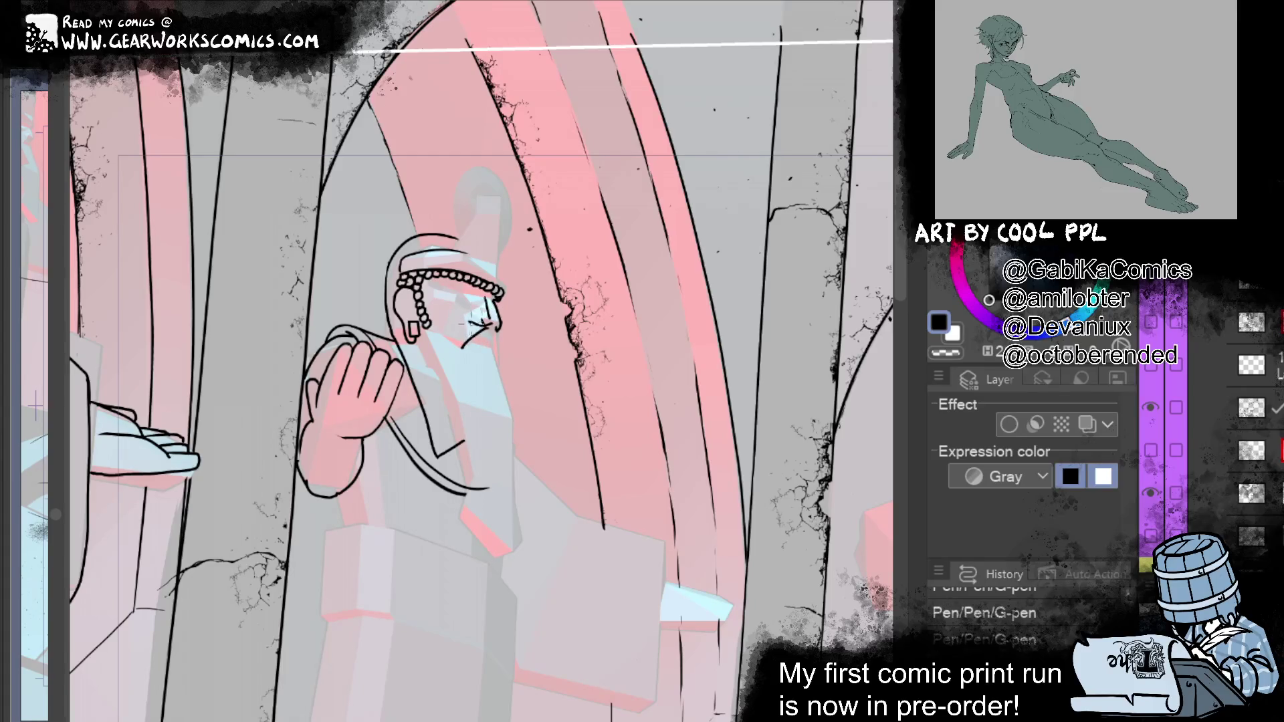
mouse_move(444, 338)
left_mouse_down()
mouse_move(475, 320)
mouse_move(495, 352)
left_mouse_up()
key("ctrl+z")
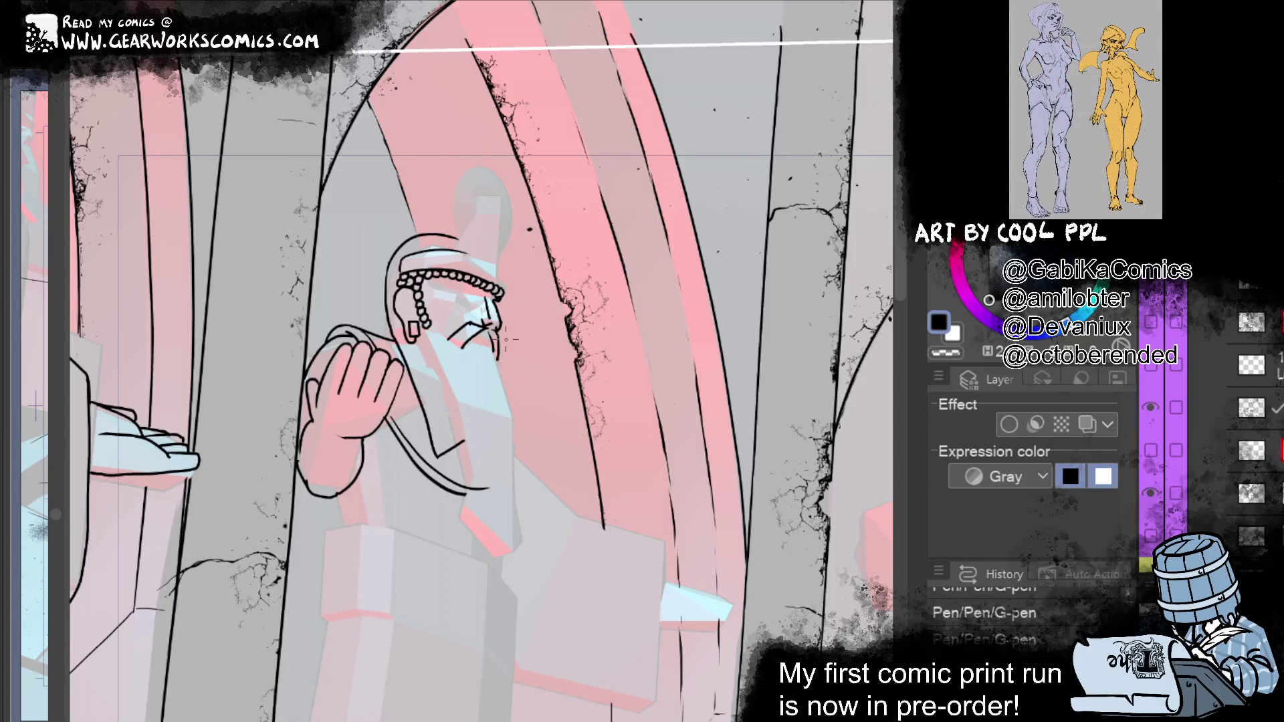
left_click_drag(507, 339, 502, 267)
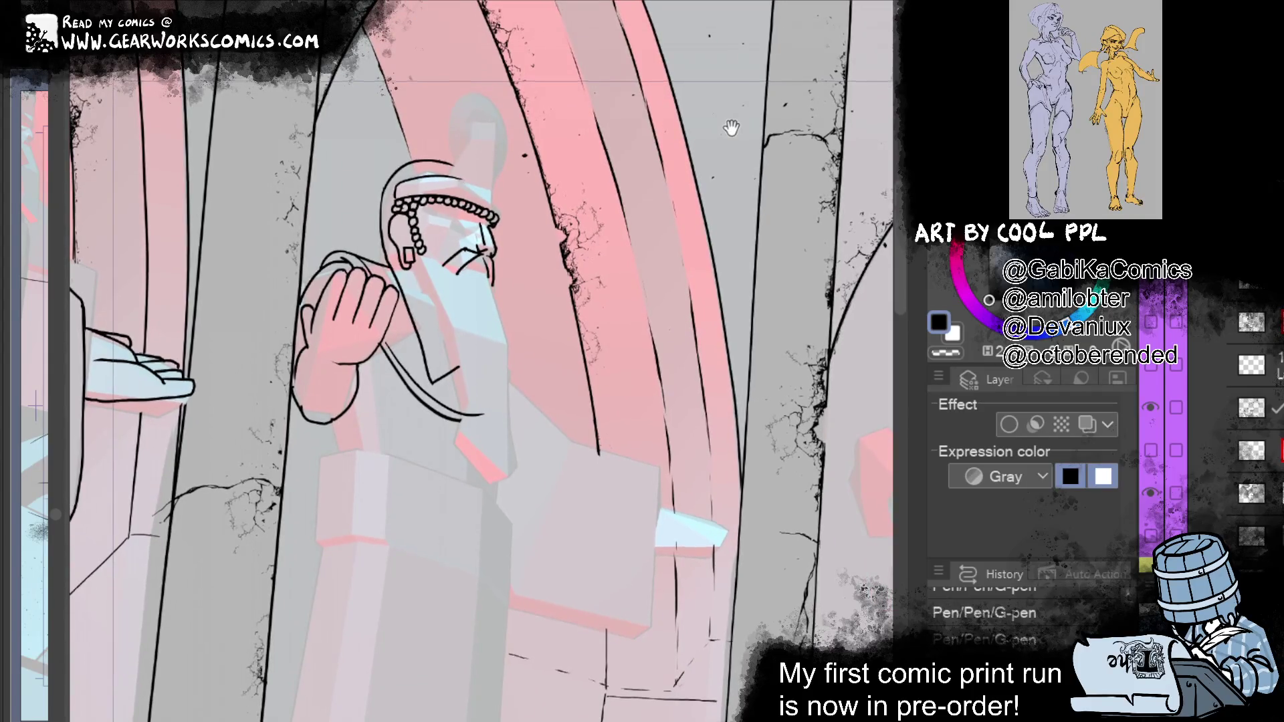
left_click_drag(731, 128, 735, 135)
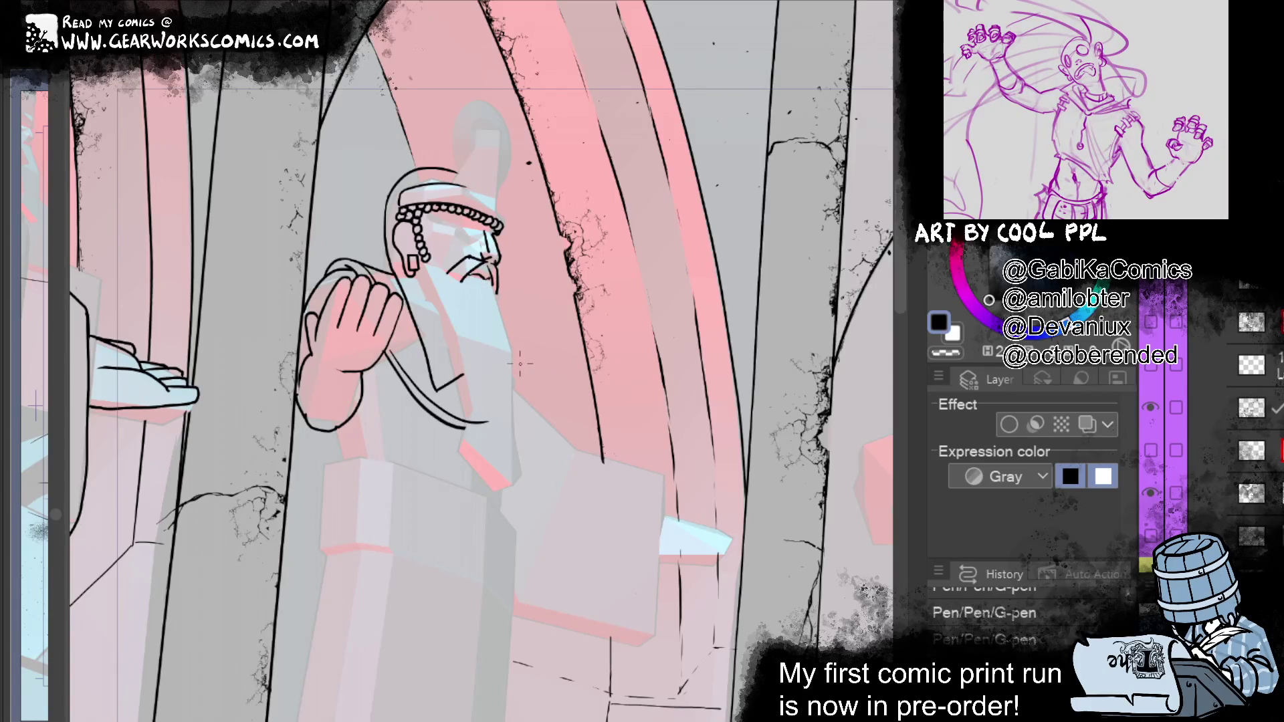
Step: Draw the first vertical strands down the beard, including one on its left side
mouse_move(668, 263)
left_mouse_down()
mouse_move(702, 214)
mouse_move(675, 238)
left_mouse_up()
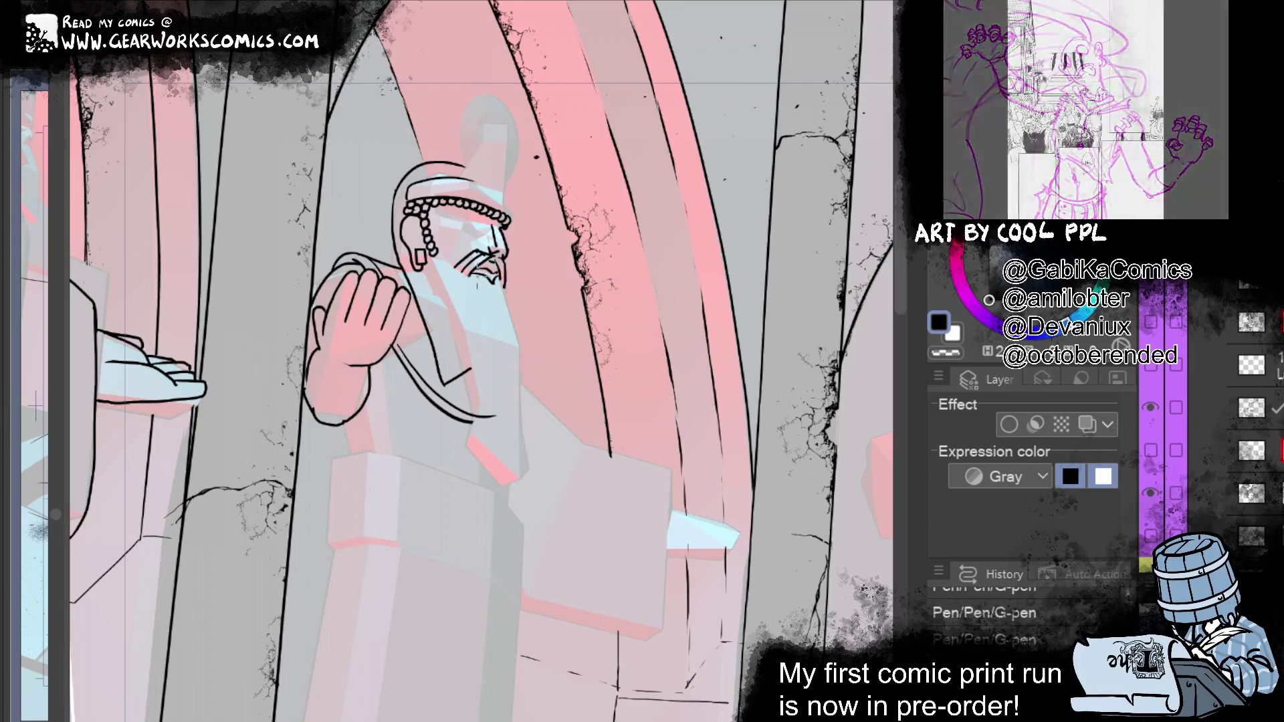
left_click_drag(472, 269, 479, 312)
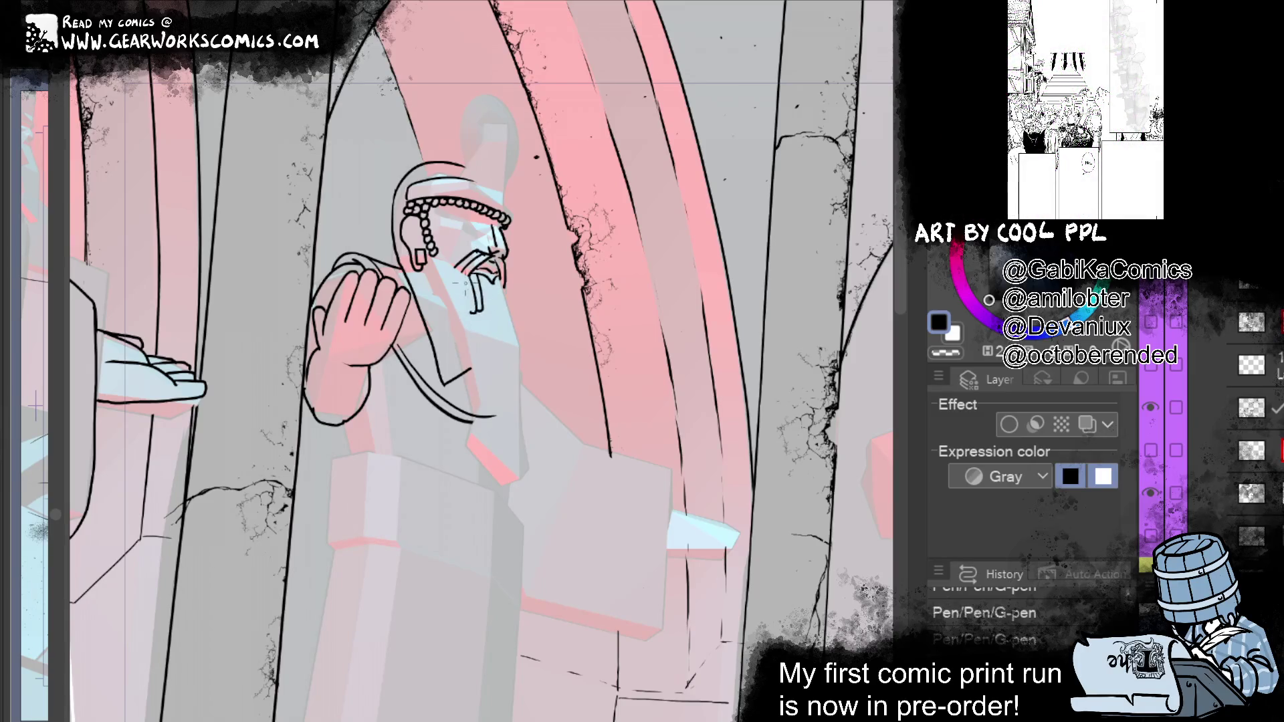
mouse_move(468, 267)
left_mouse_down()
mouse_move(464, 316)
mouse_move(459, 304)
left_mouse_up()
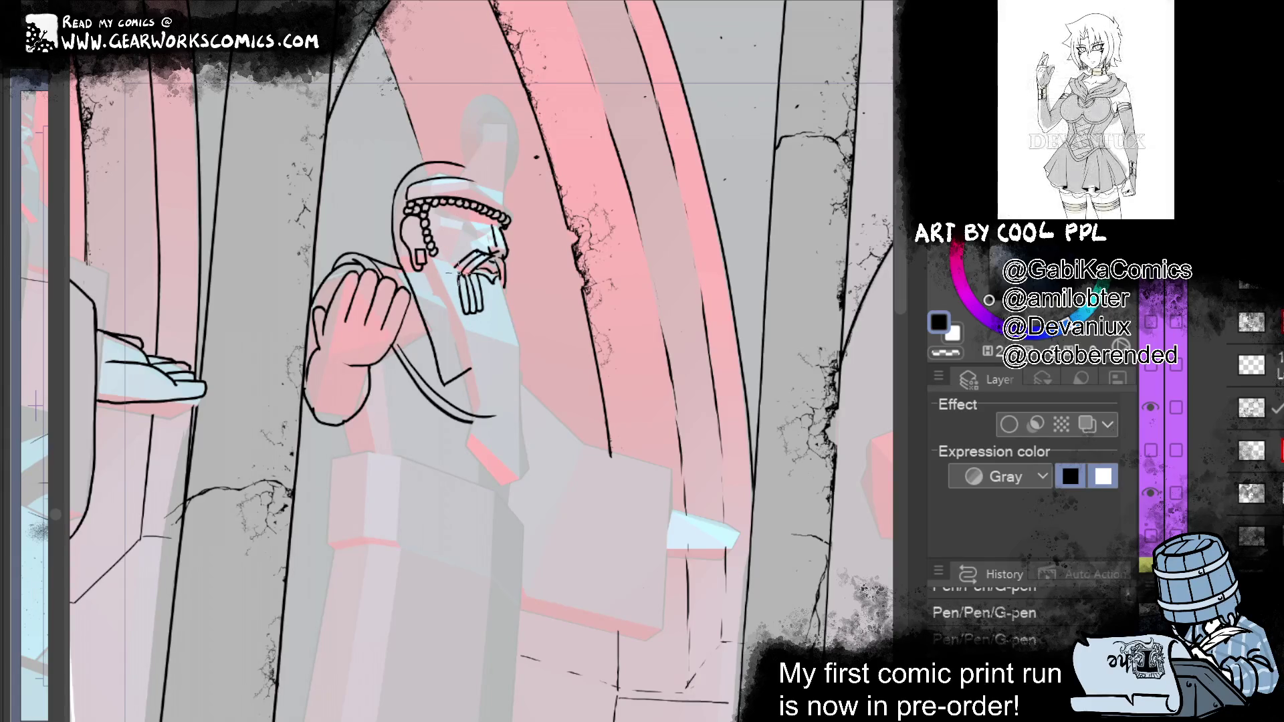
left_click_drag(444, 267, 468, 316)
Step: Ink the beard's left edge and refine the lines around the mouth
mouse_move(687, 218)
left_mouse_down()
mouse_move(679, 178)
mouse_move(689, 336)
left_mouse_up()
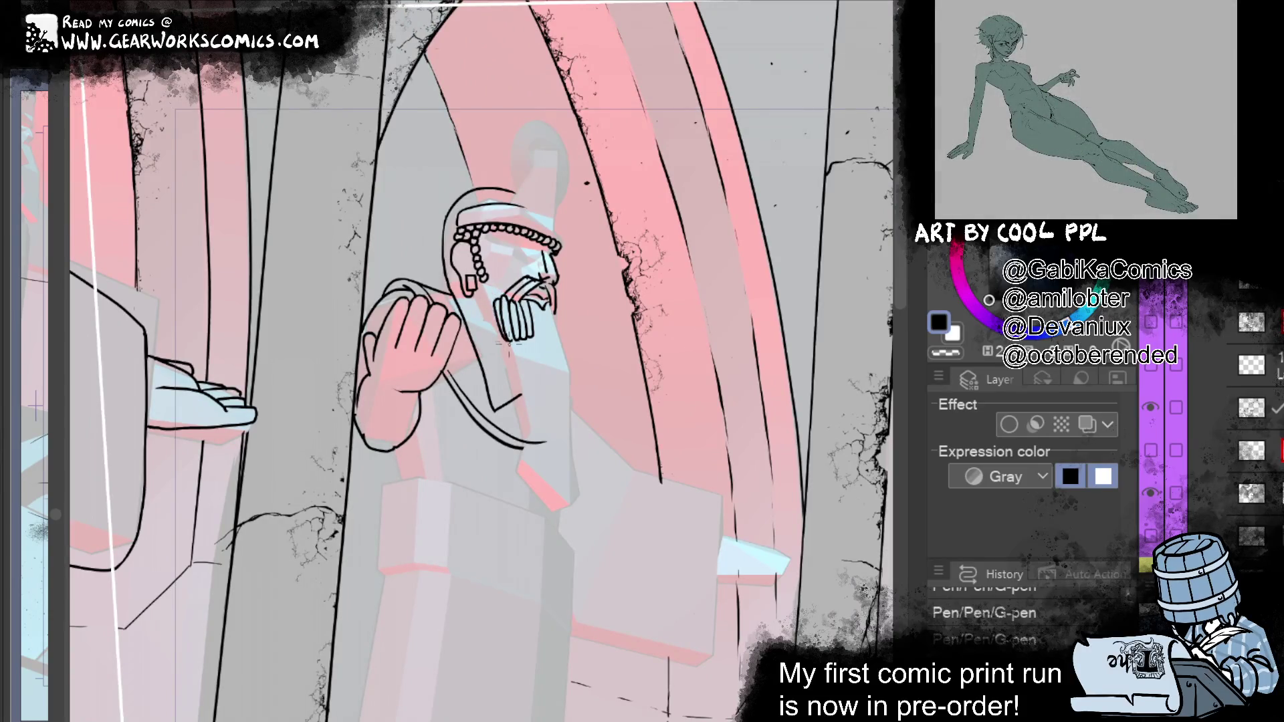
left_click_drag(493, 304, 502, 342)
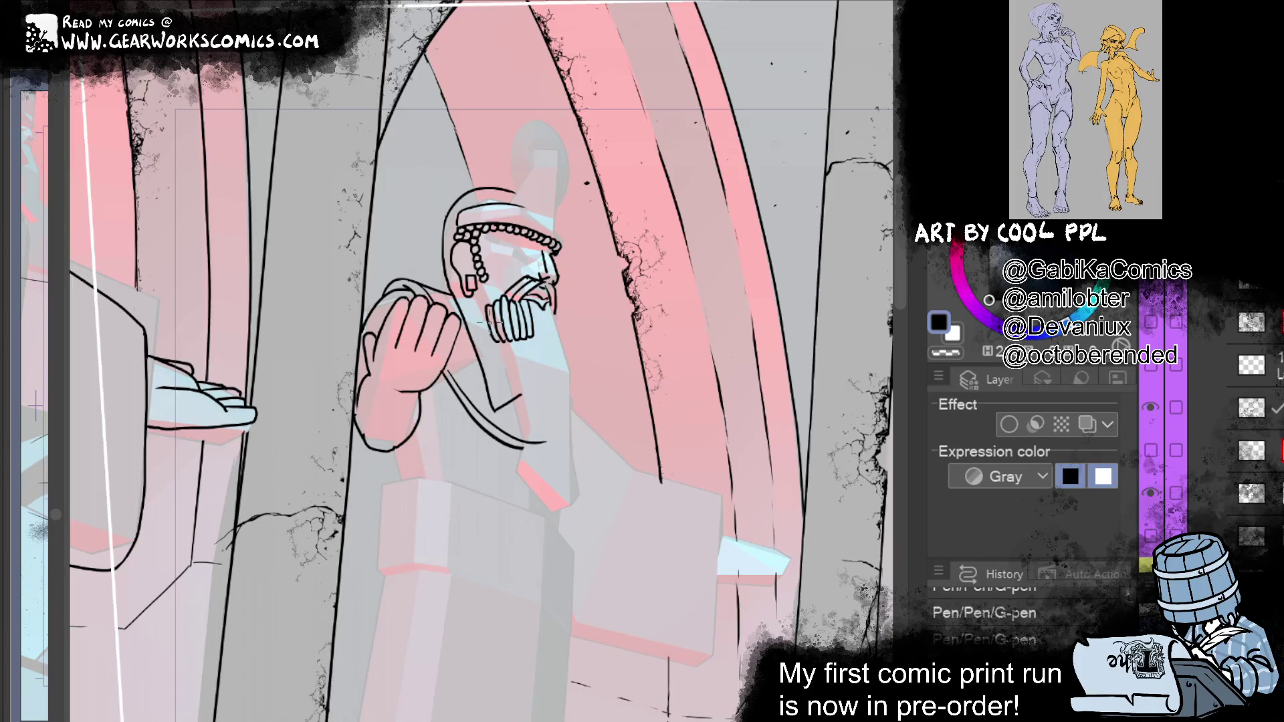
left_click_drag(509, 283, 503, 305)
mouse_move(493, 280)
left_mouse_down()
mouse_move(512, 304)
mouse_move(498, 309)
mouse_move(502, 295)
left_mouse_up()
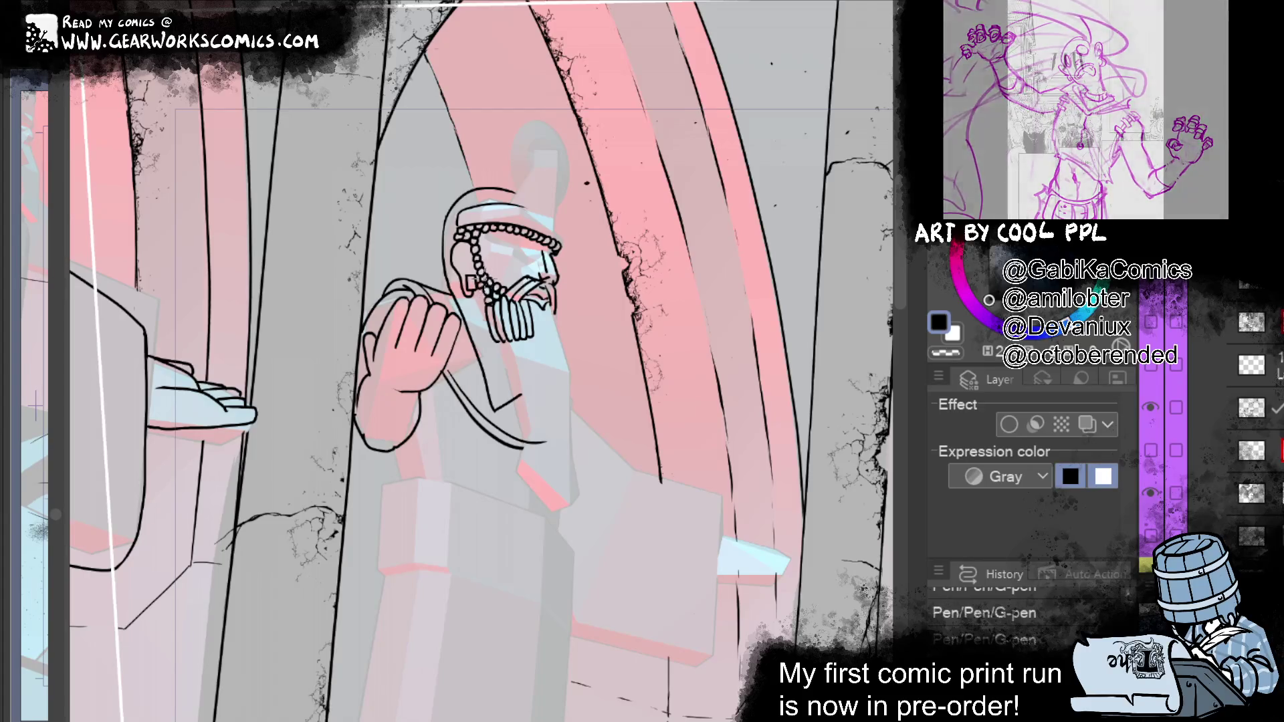
mouse_move(760, 198)
left_mouse_down()
mouse_move(766, 120)
mouse_move(746, 117)
left_mouse_up()
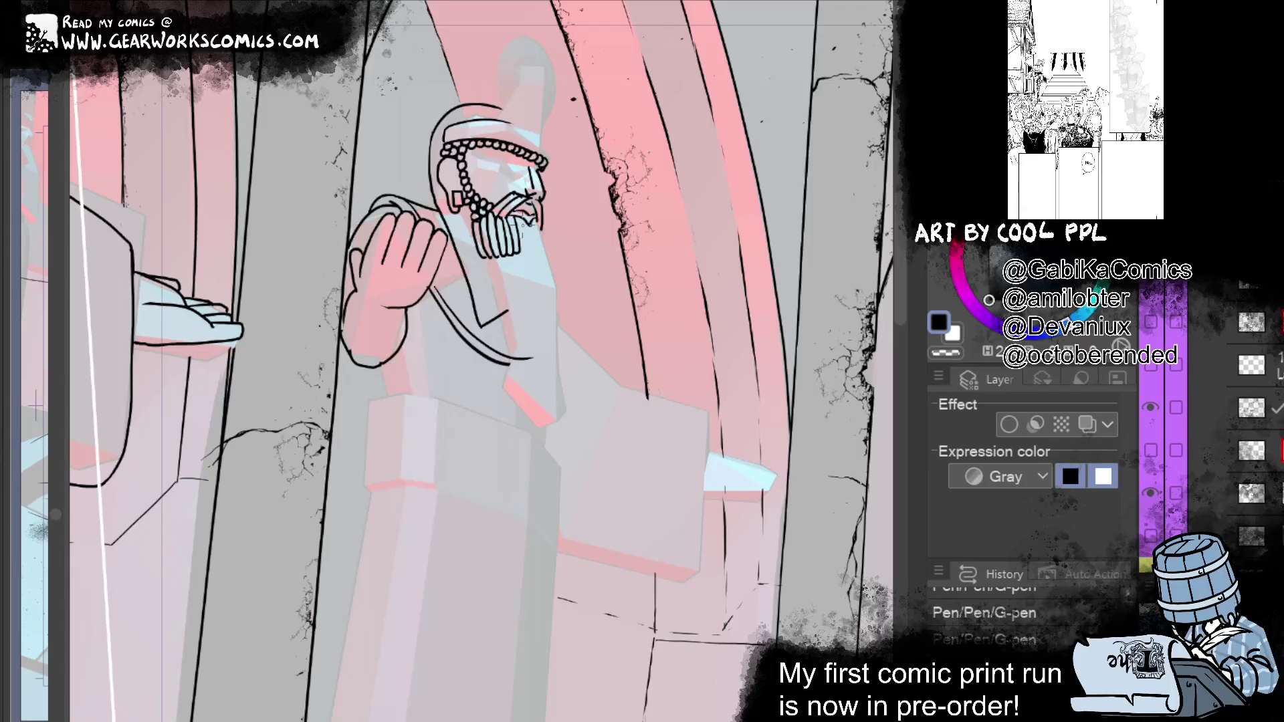
Step: Ink the beard's right edge and liquify the strands into a cleaner shape
left_click_drag(534, 221, 525, 255)
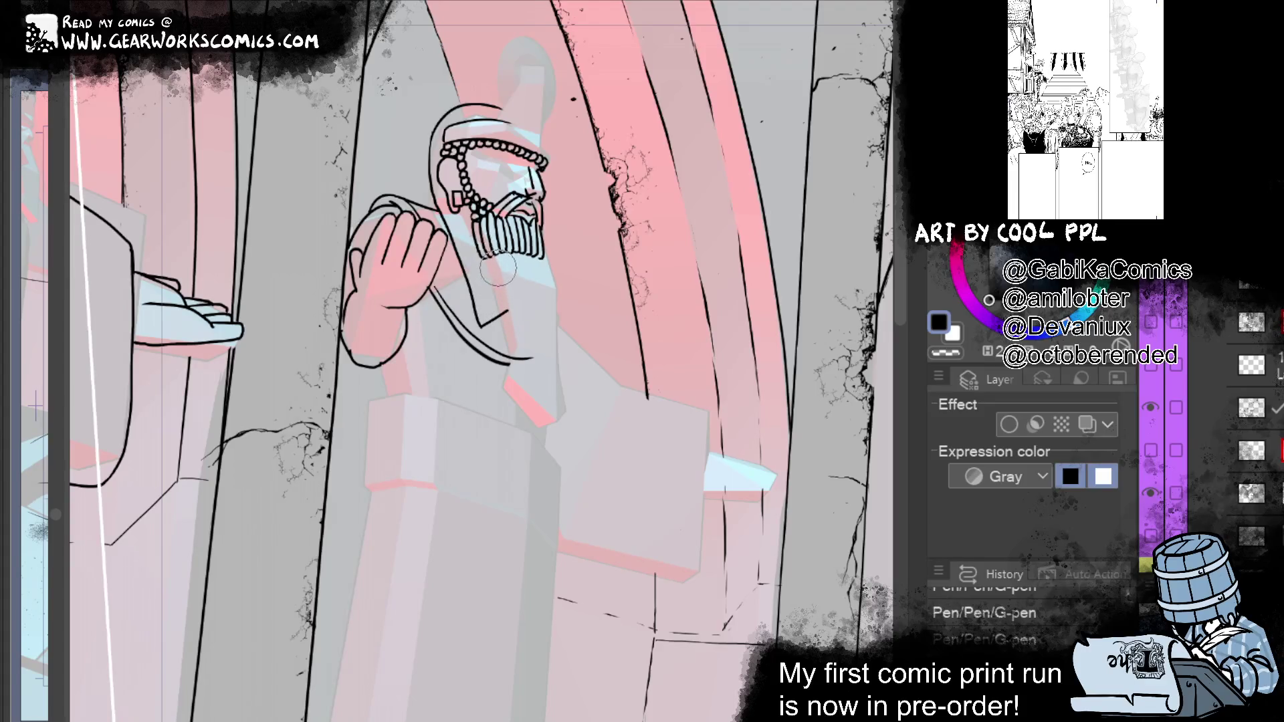
left_click_drag(499, 269, 543, 294)
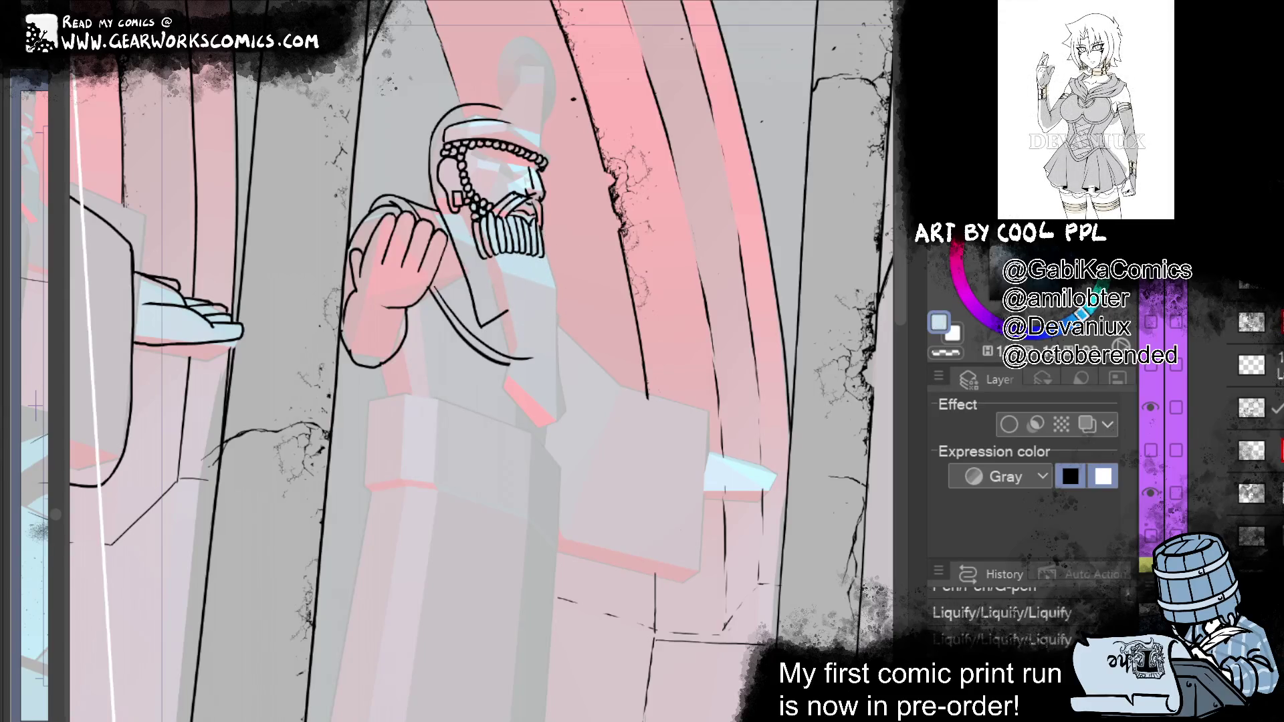
Step: Push the beard lines with an enlarged Liquify brush and add short strands to the beard
key("bracketright")
key("bracketright")
key("bracketright")
left_click(520, 257)
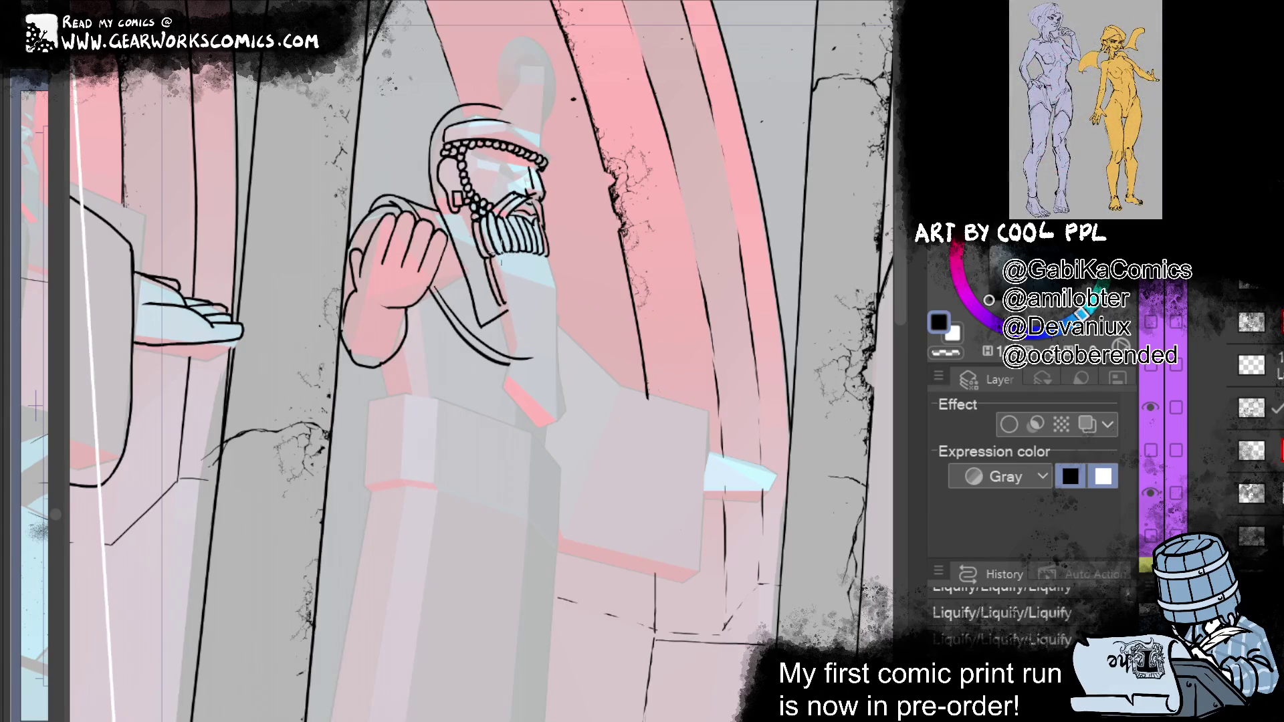
left_click_drag(506, 292, 515, 306)
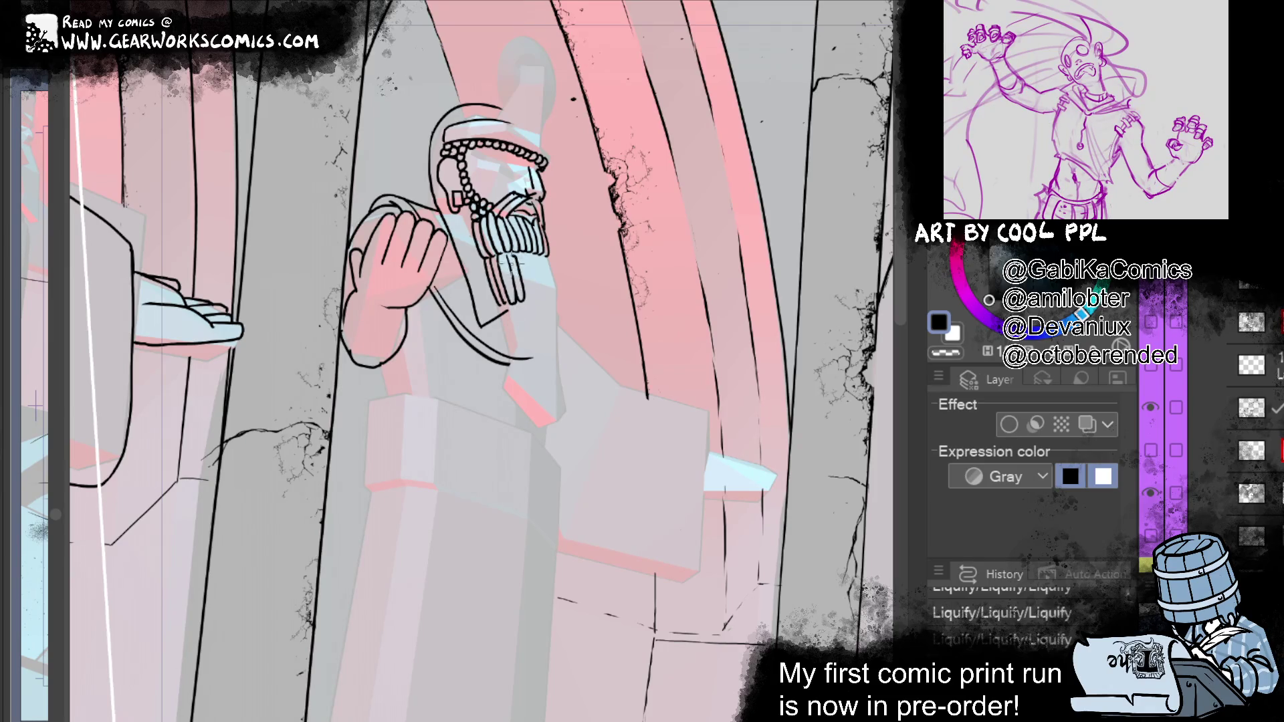
left_click_drag(508, 252, 526, 256)
Step: Restore the undone pen stroke and draw a thin curving line beneath the beard
key("ctrl+y")
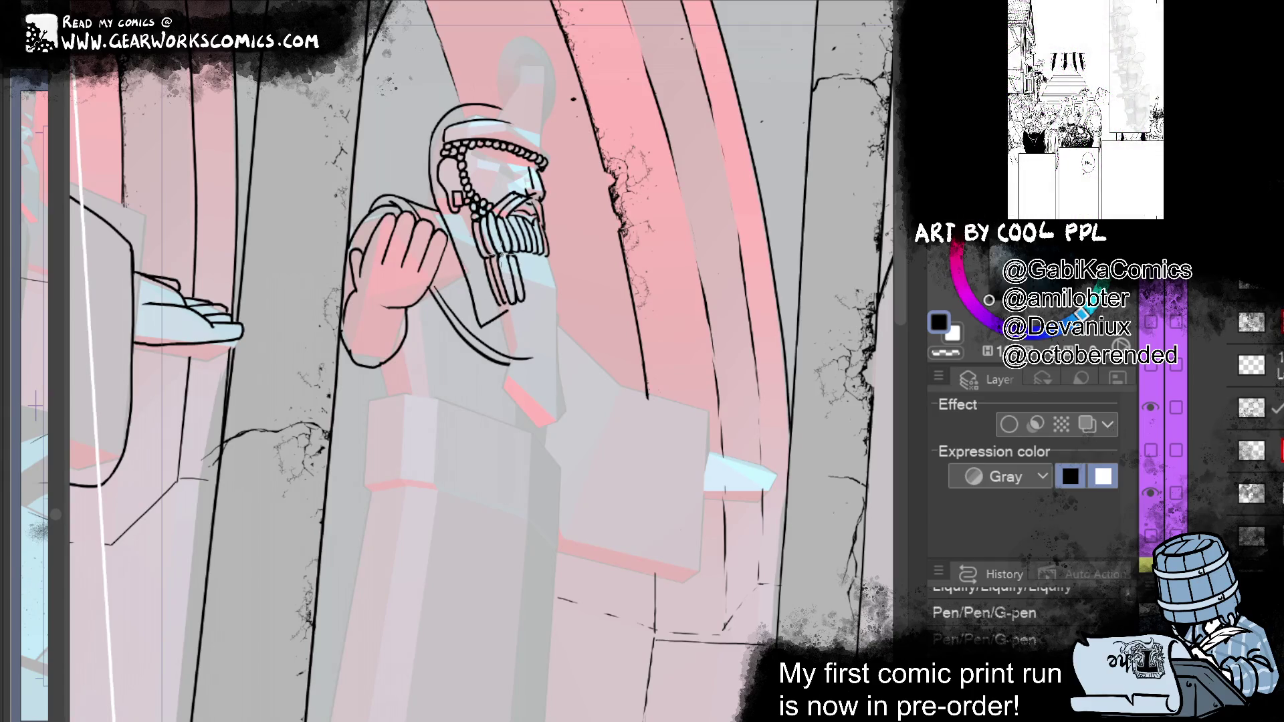
left_click_drag(770, 340, 696, 280)
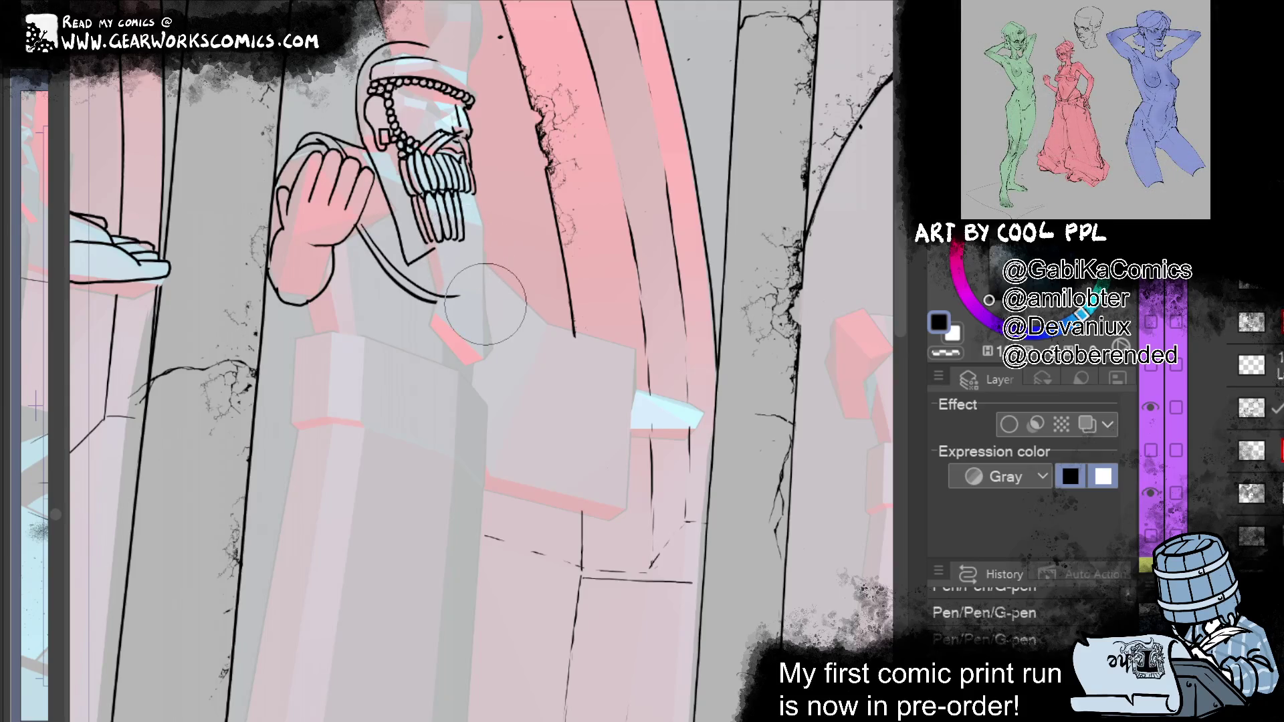
mouse_move(477, 260)
left_mouse_down()
mouse_move(409, 214)
mouse_move(400, 175)
mouse_move(539, 199)
left_mouse_up()
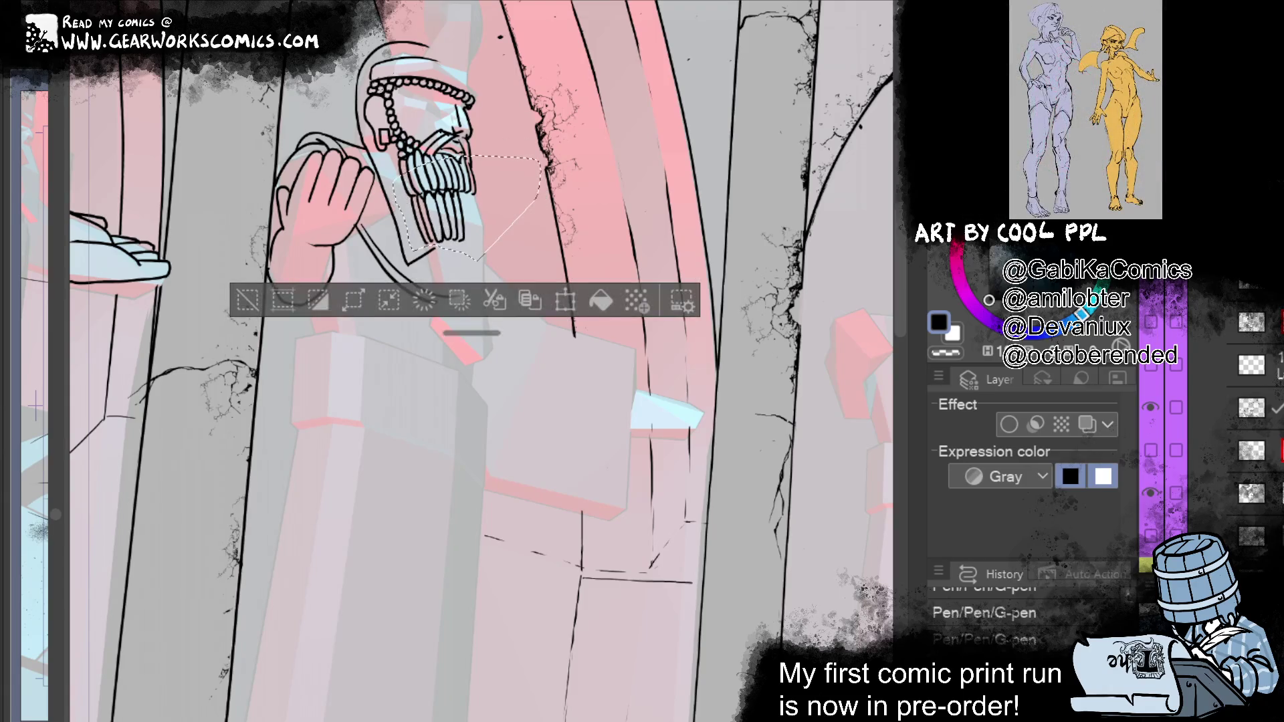
Step: Lasso-select the beard, liquify its strands within the selection, then deselect
left_click_drag(471, 332, 368, 721)
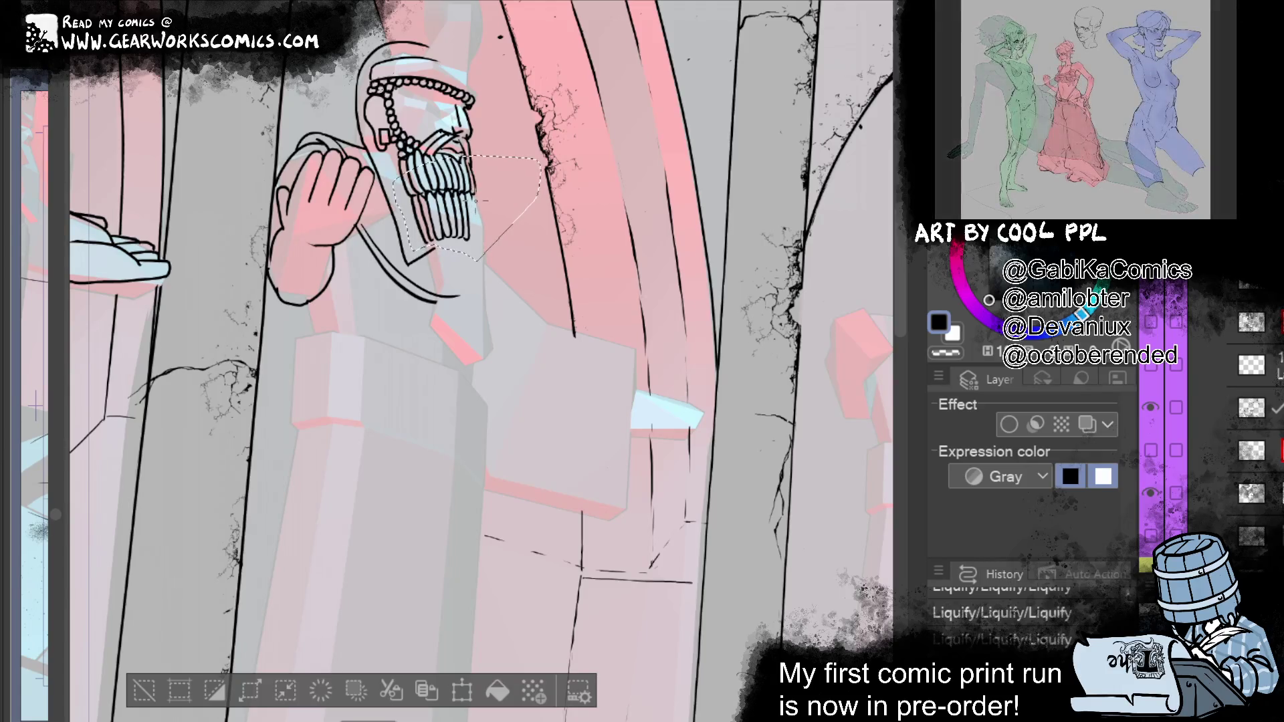
left_click(474, 260)
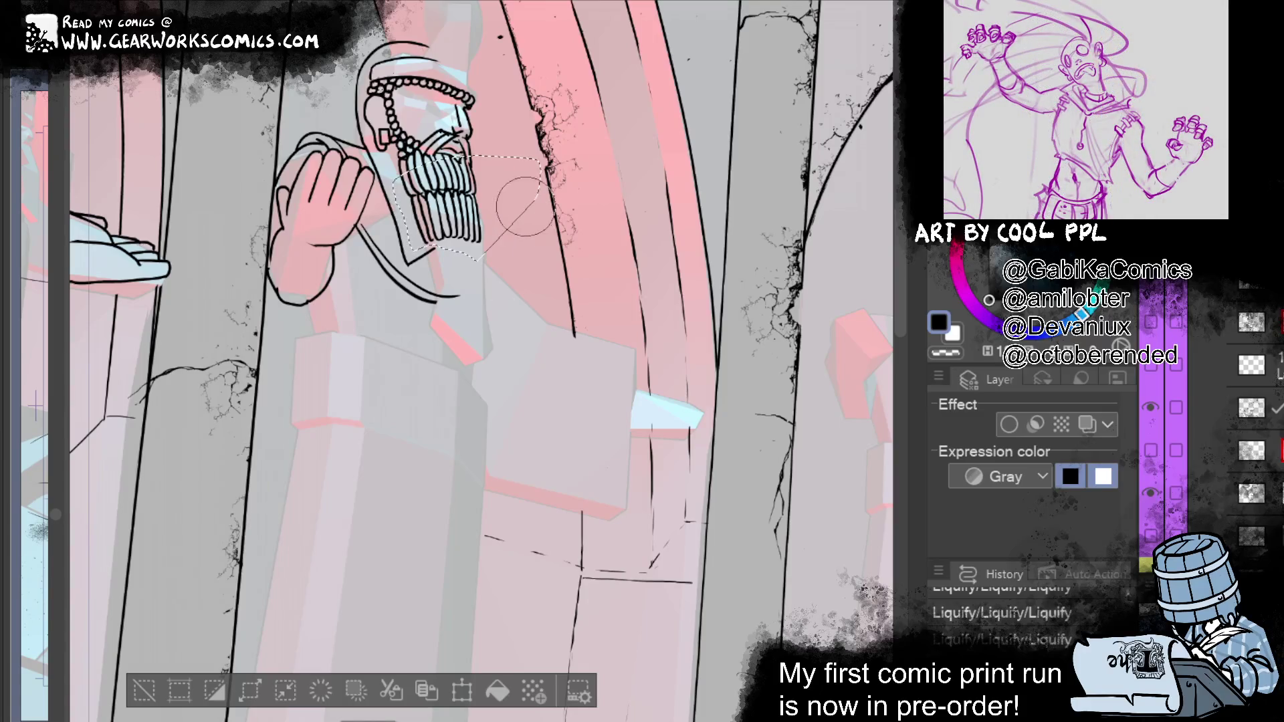
key("p")
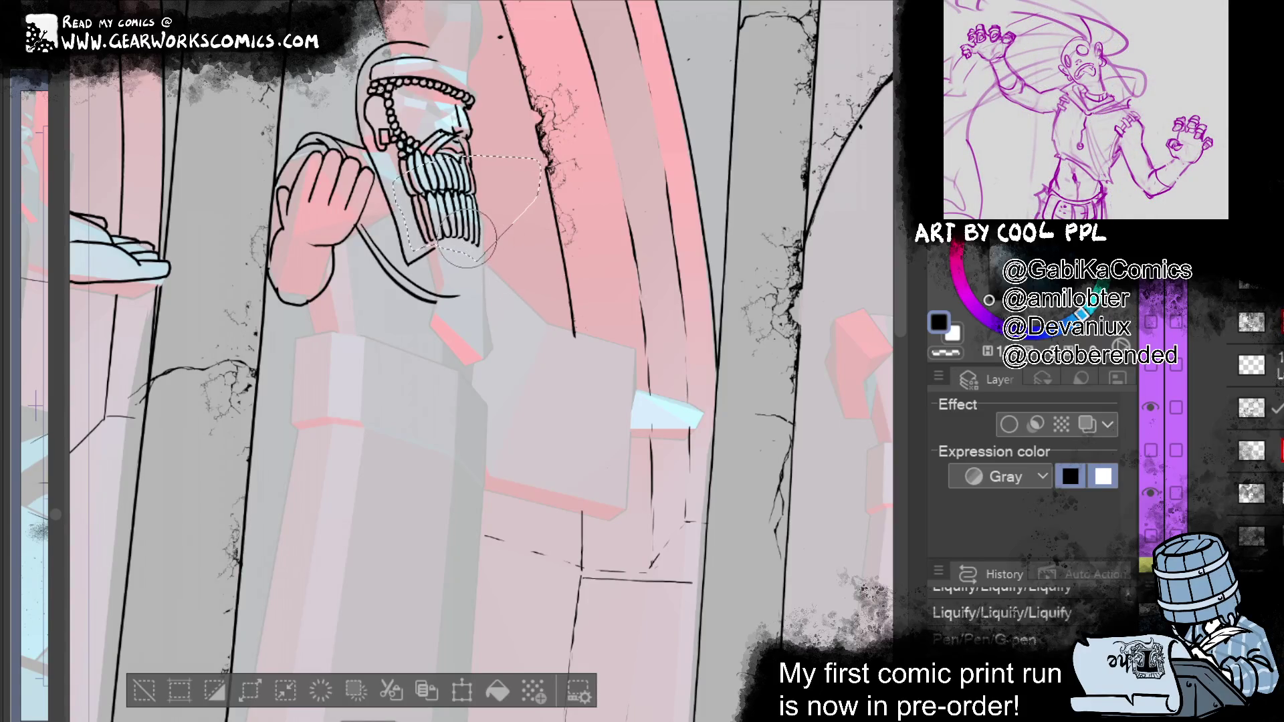
left_click_drag(499, 274, 521, 304)
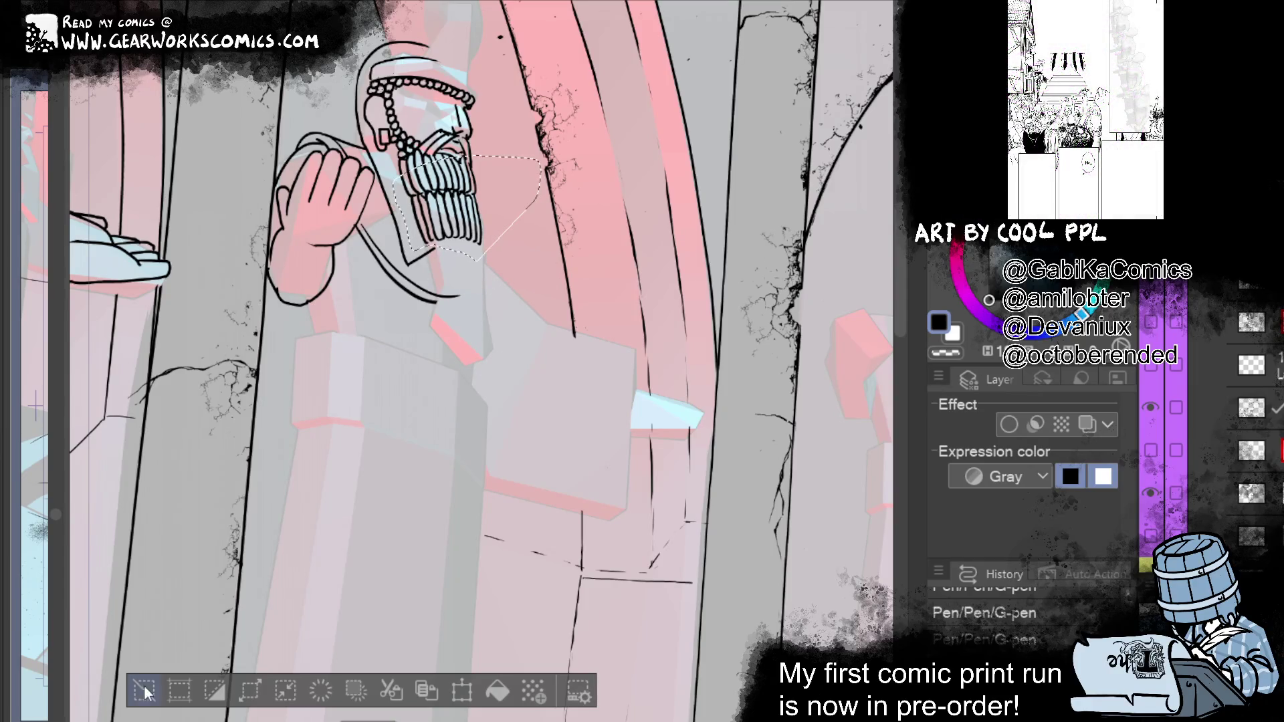
key("ctrl+d")
left_click_drag(699, 395, 712, 452)
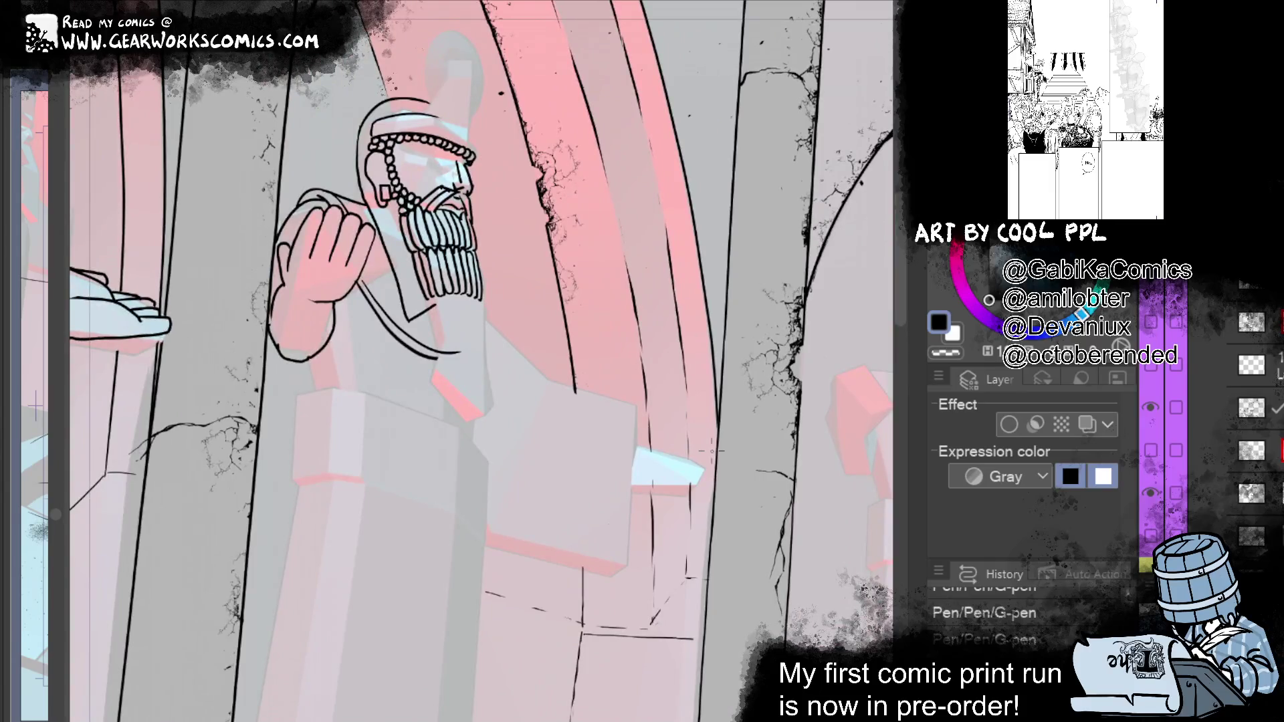
Step: Warp the tip of the stroke under the beard, undoing and redoing adjustments
left_click(447, 354)
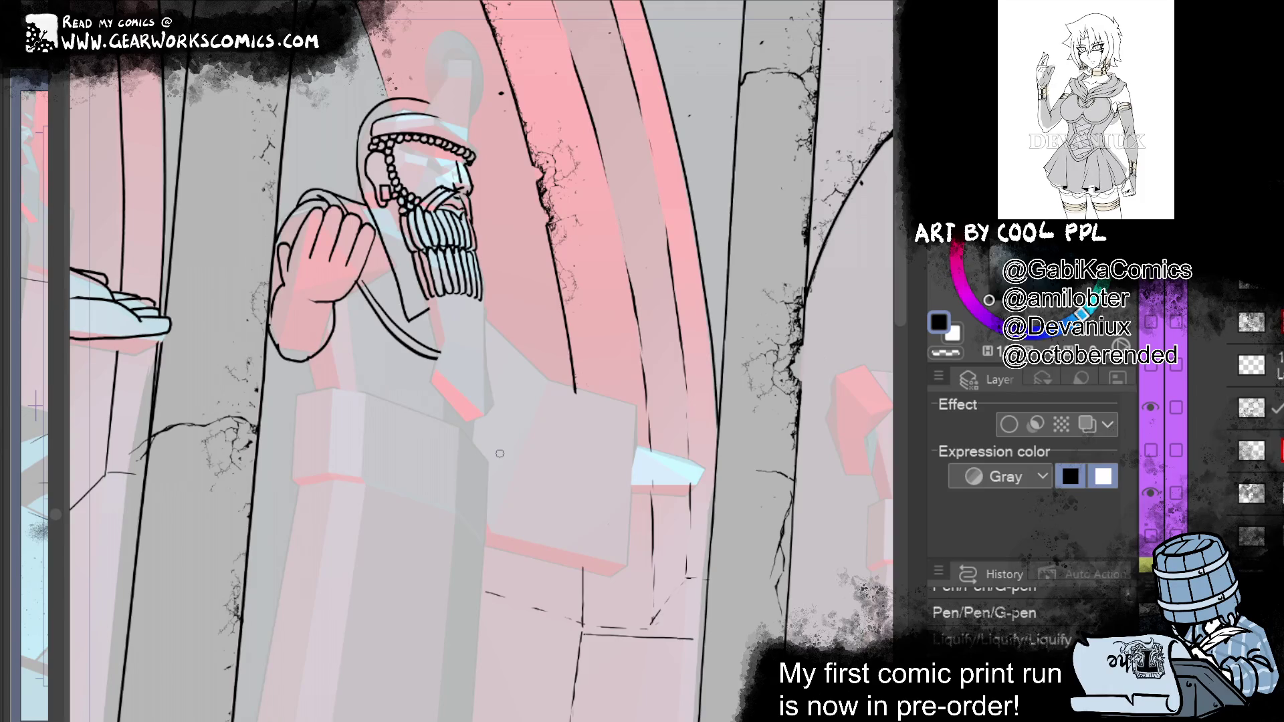
left_click(444, 345)
left_click_drag(460, 353, 467, 355)
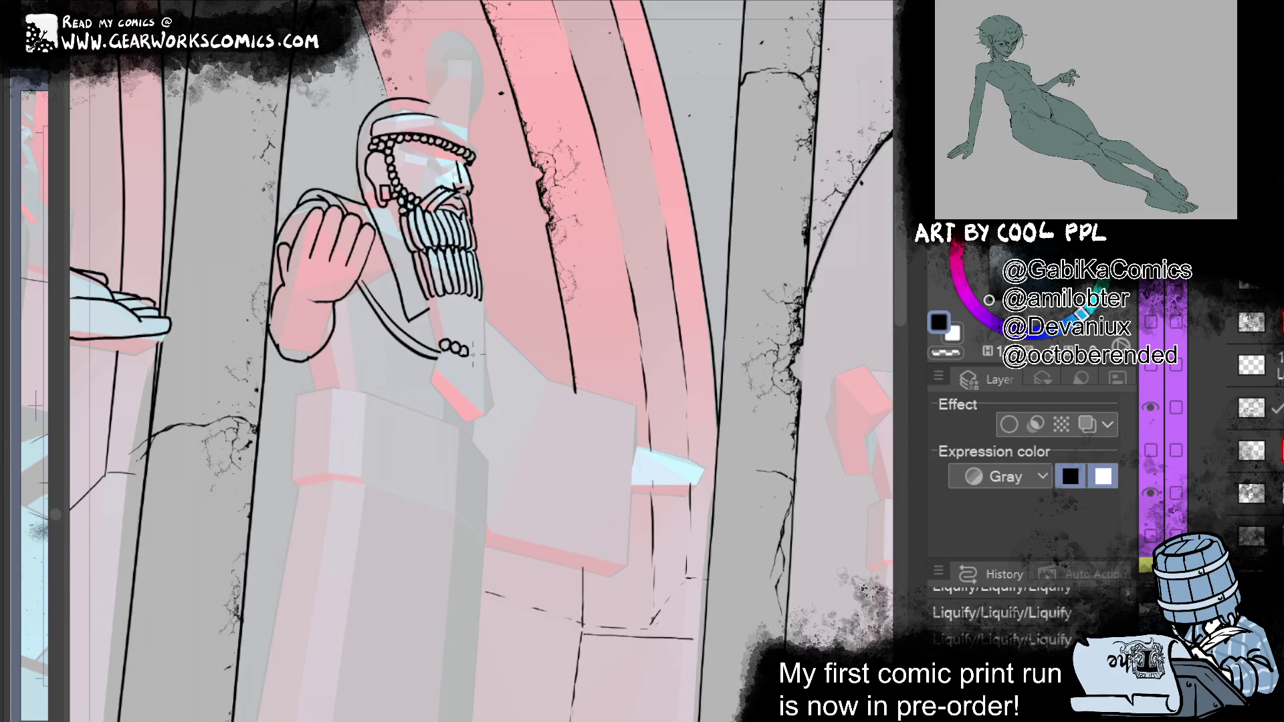
key("ctrl+z")
key("ctrl+d")
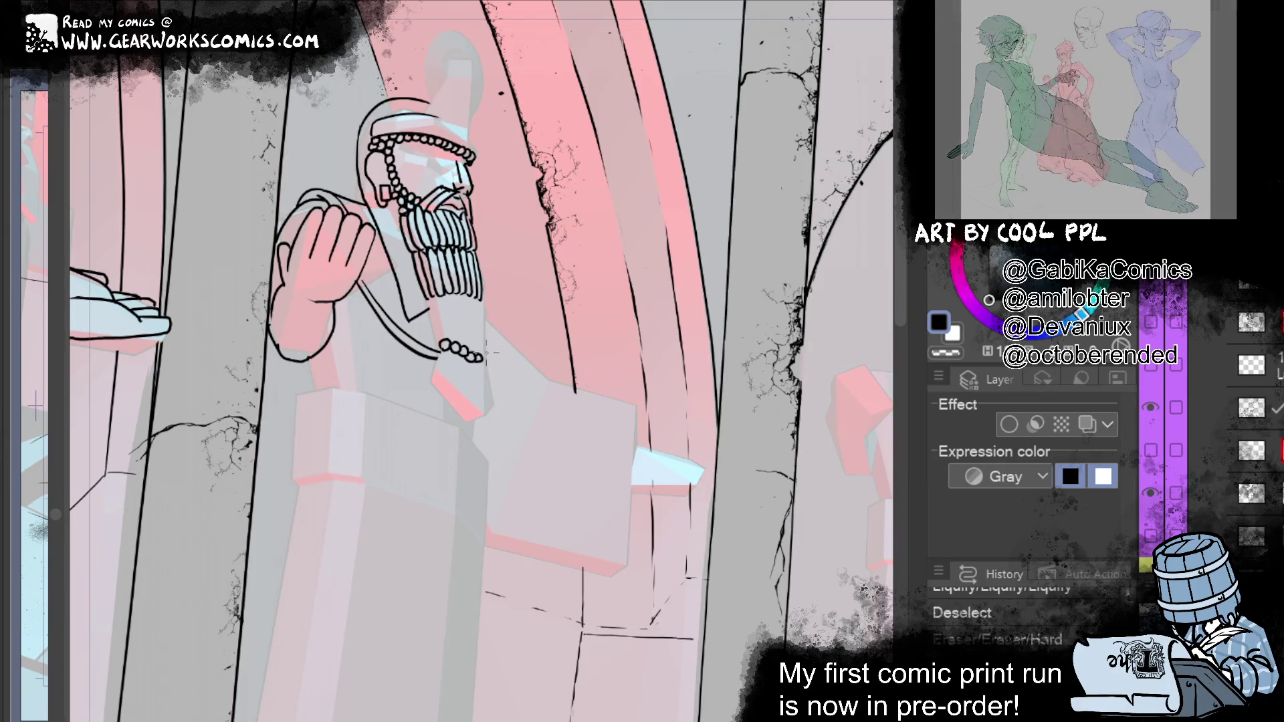
key("ctrl+y")
key("ctrl+y")
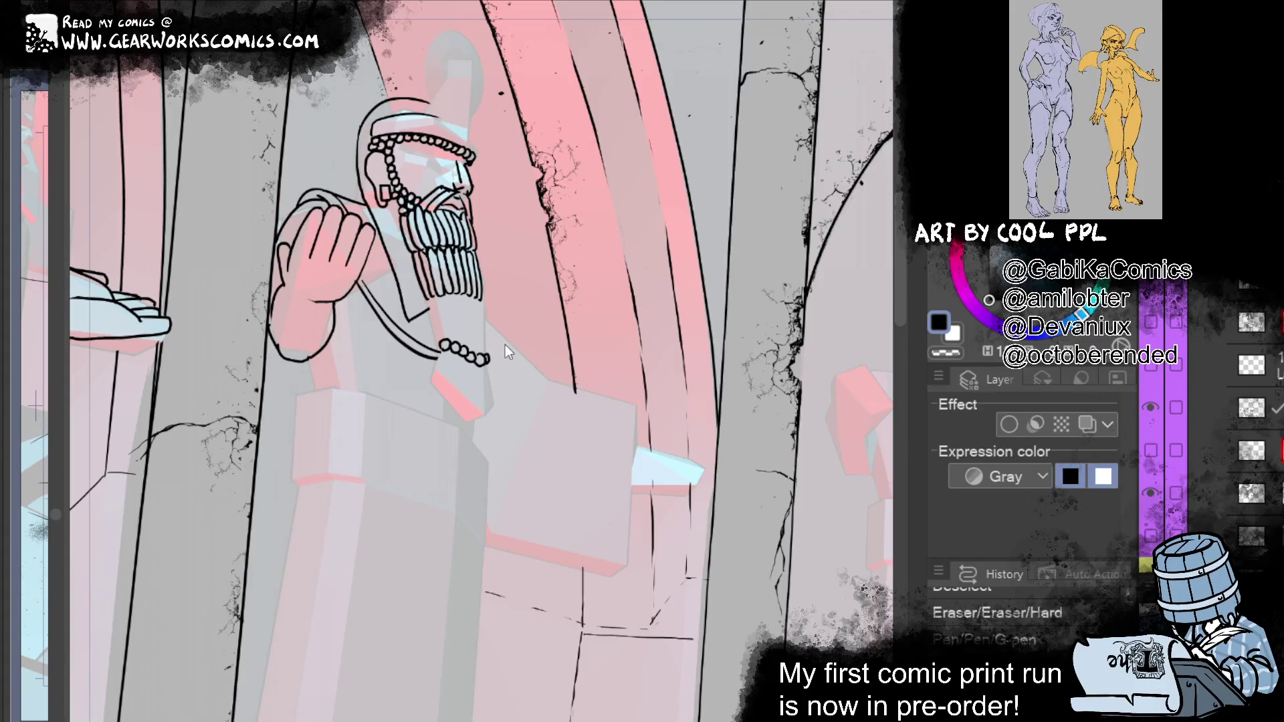
Step: Redraw the stroke below the beads with a hook and ink the tassel's right edge
mouse_move(505, 344)
left_mouse_down()
mouse_move(519, 338)
mouse_move(521, 369)
left_mouse_up()
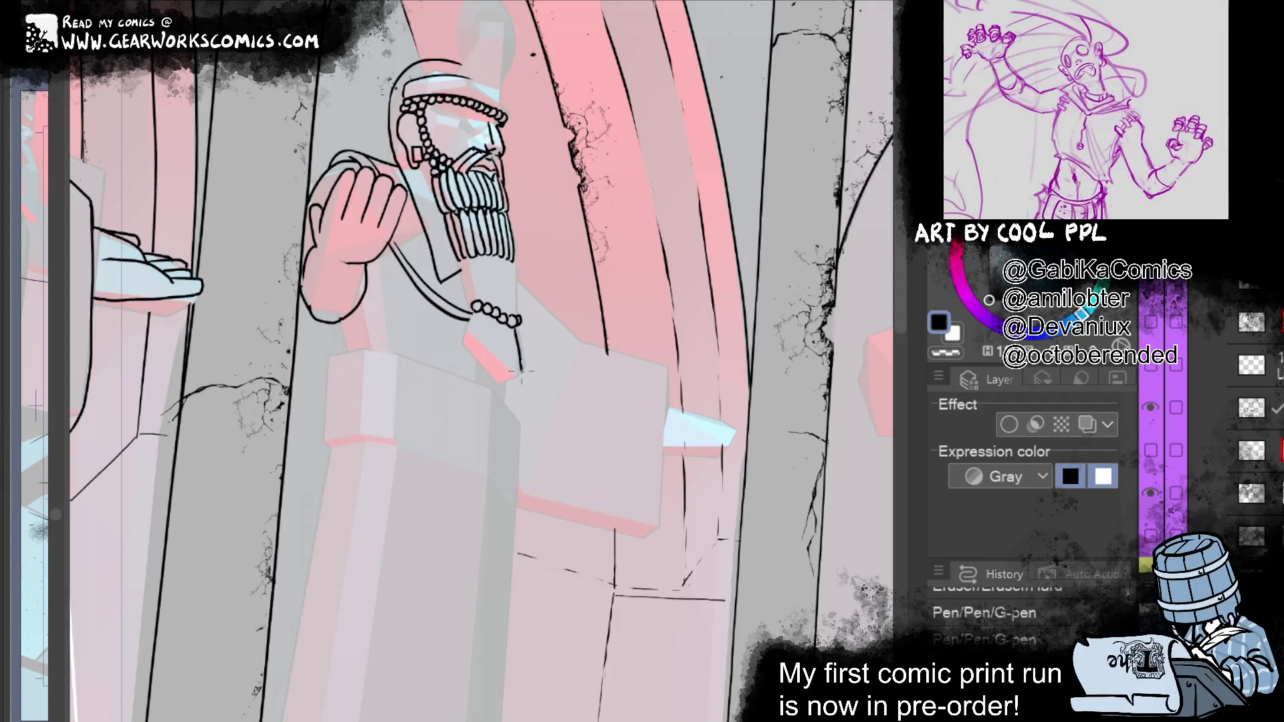
key("ctrl+z")
left_click_drag(520, 372, 501, 383)
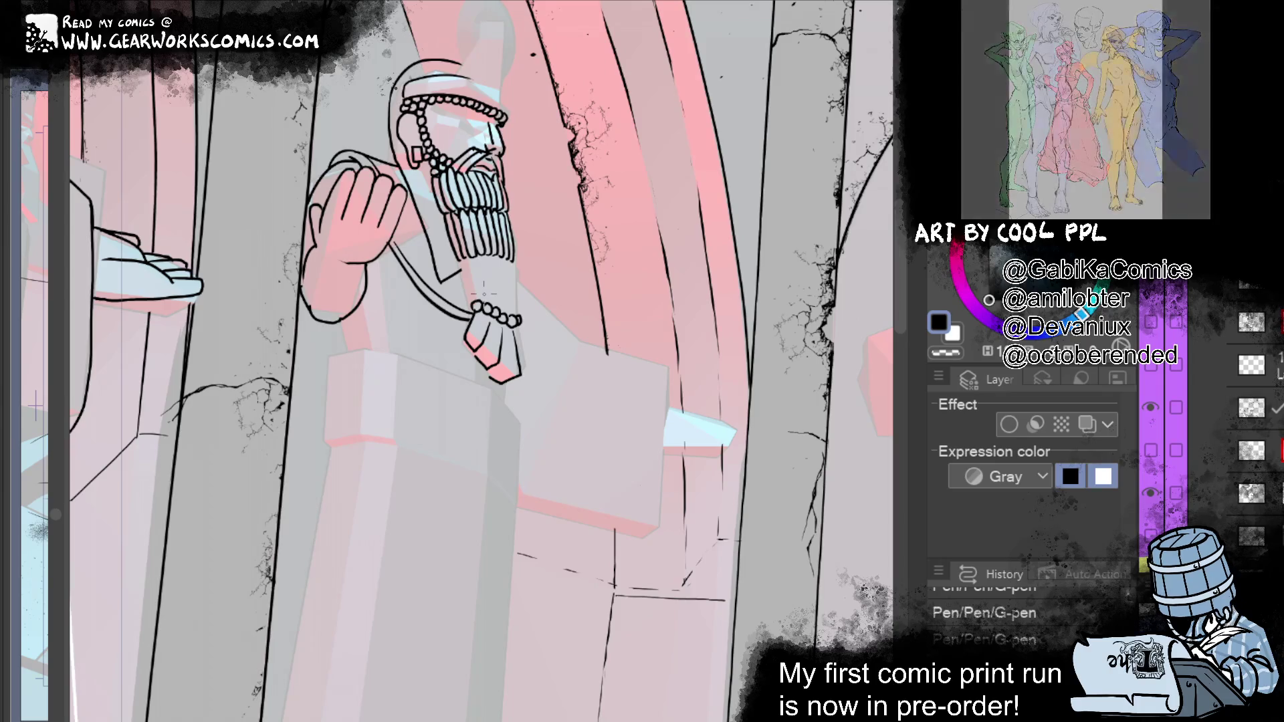
left_click_drag(527, 325, 528, 366)
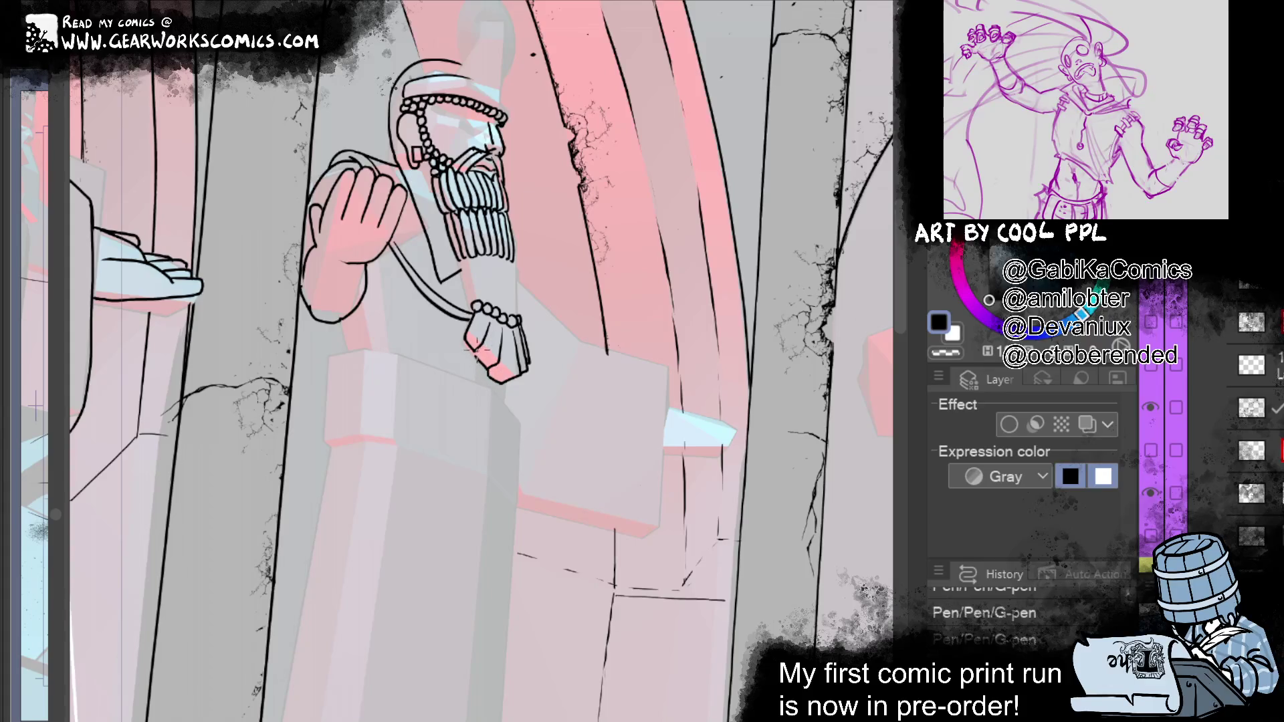
mouse_move(770, 259)
left_mouse_down()
mouse_move(731, 229)
mouse_move(740, 200)
mouse_move(784, 181)
left_mouse_up()
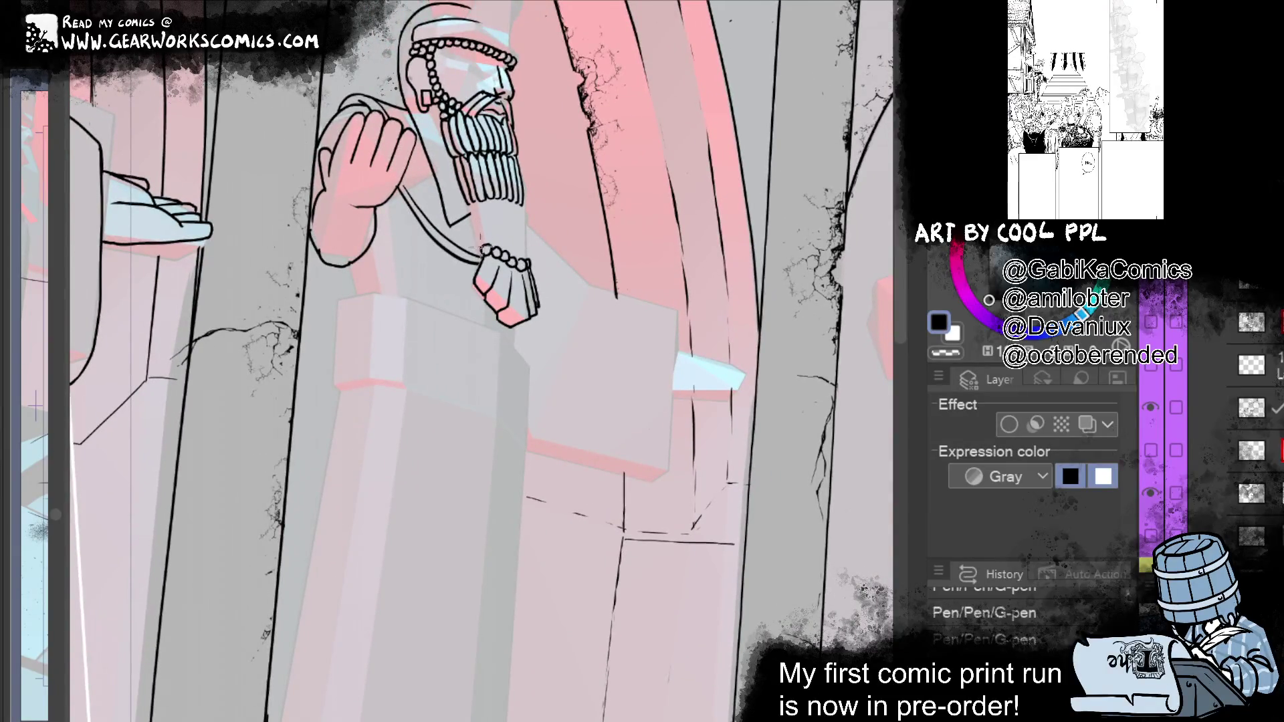
Step: Ink the beard's right edge down to the beads, then zoom in on the statue
mouse_move(487, 224)
left_mouse_down()
mouse_move(480, 256)
mouse_move(487, 242)
left_mouse_up()
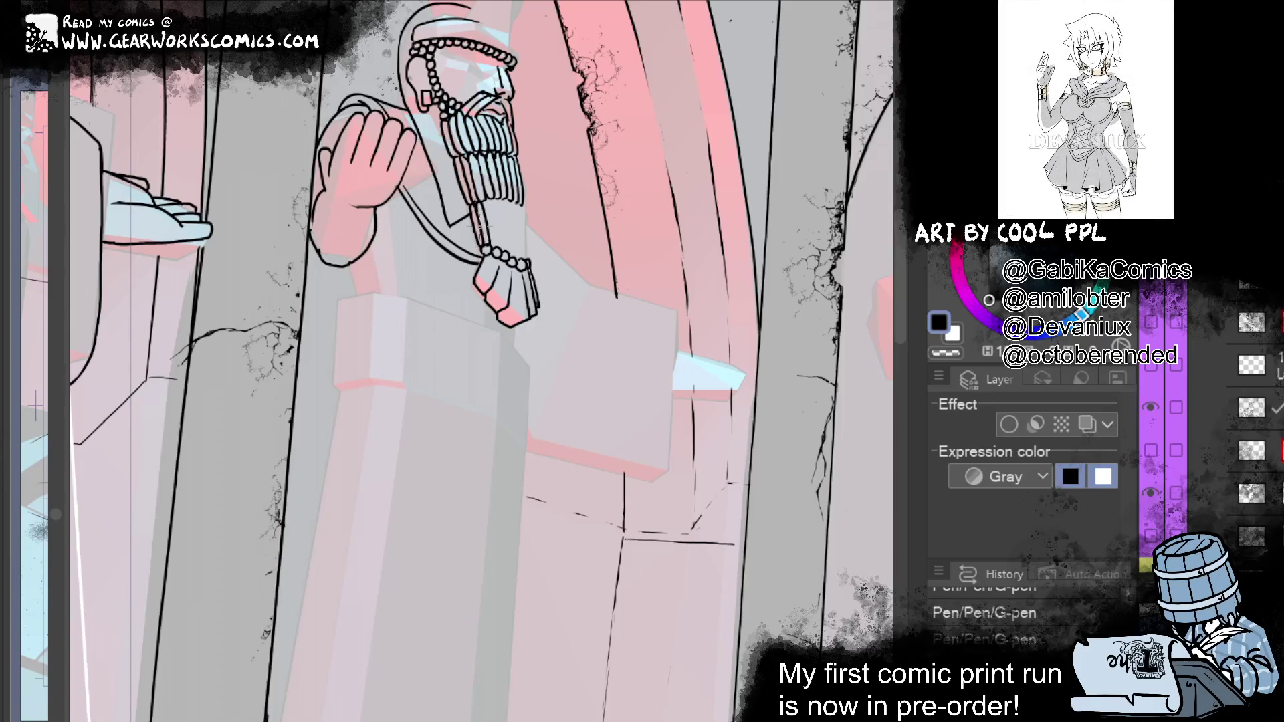
left_click_drag(487, 189, 483, 223)
left_click_drag(506, 227, 503, 261)
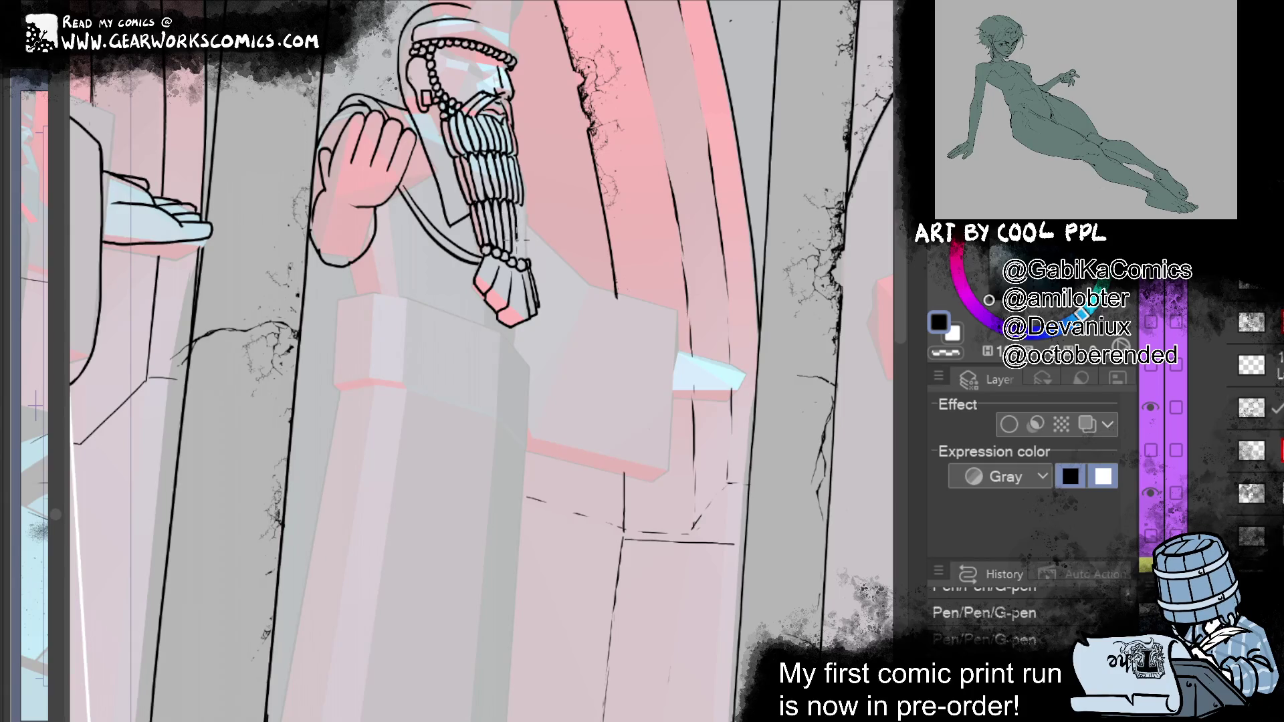
left_click_drag(526, 204, 517, 270)
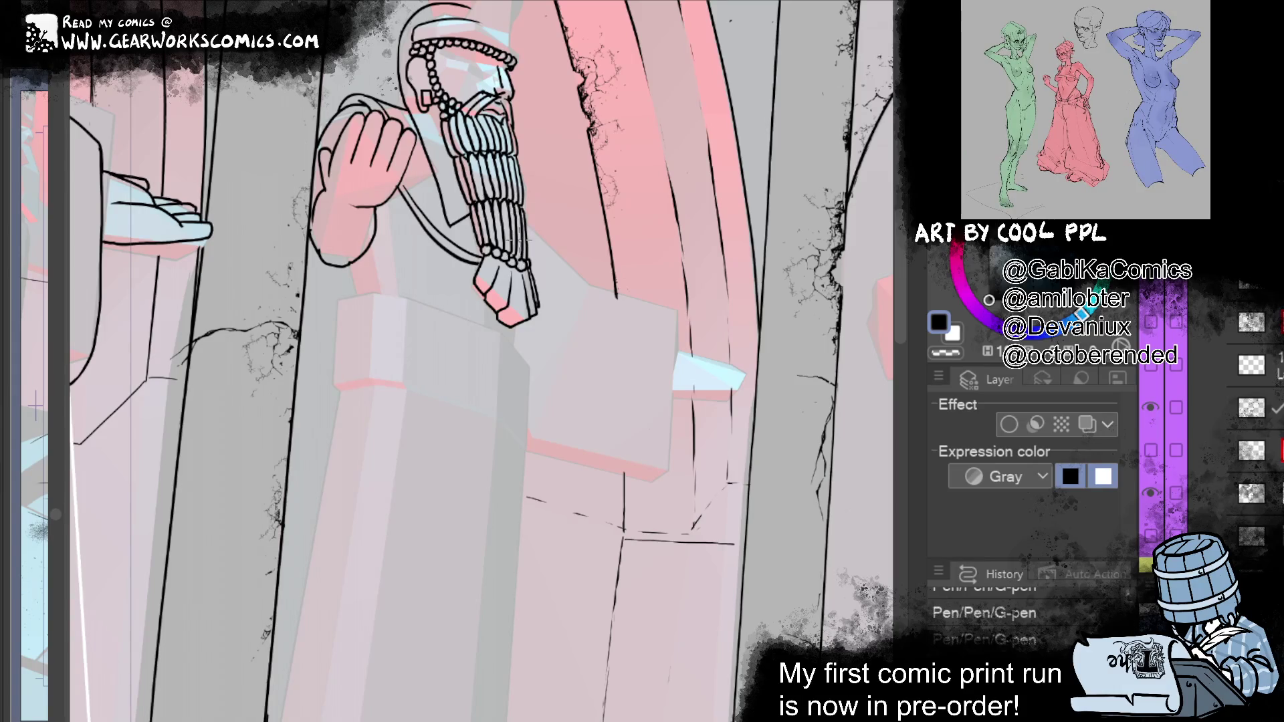
scroll(482, 361, "up", 2)
mouse_move(803, 669)
left_mouse_down()
mouse_move(742, 595)
mouse_move(709, 589)
mouse_move(740, 620)
left_mouse_up()
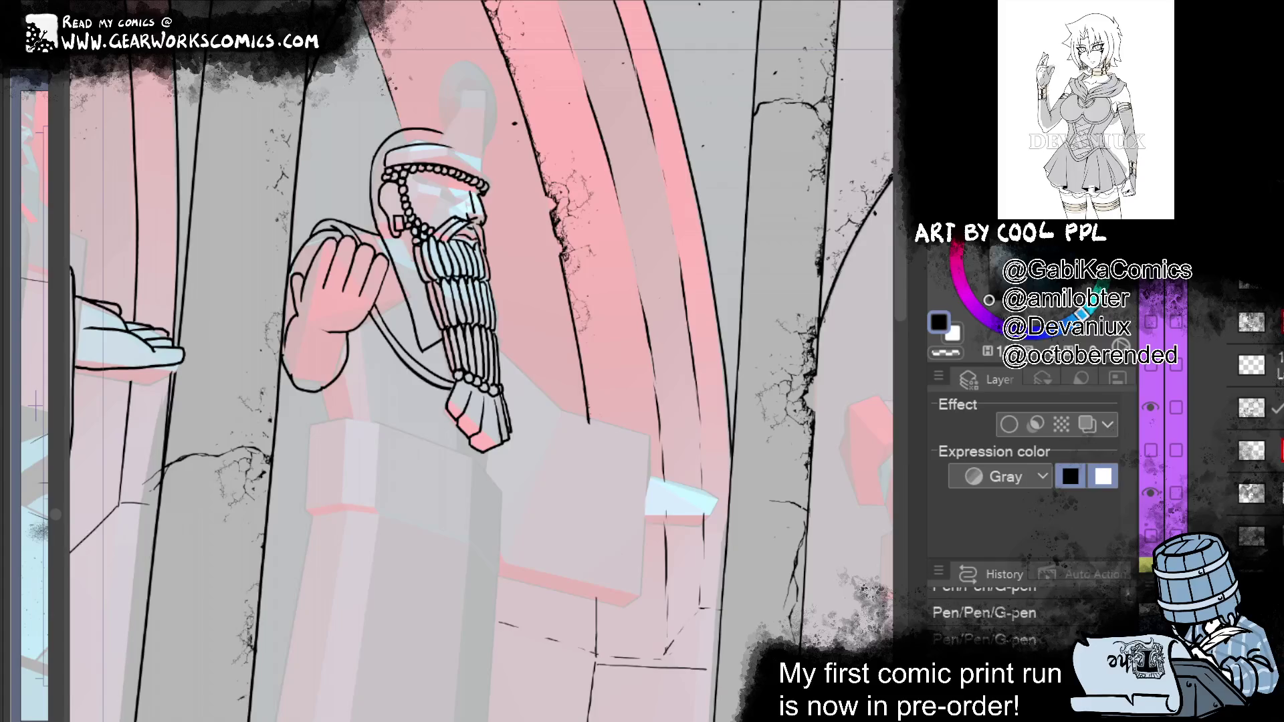
Step: Lasso the raised fist, step back in History, then redo until the Liquify reshaping returns
left_click_drag(385, 296, 390, 267)
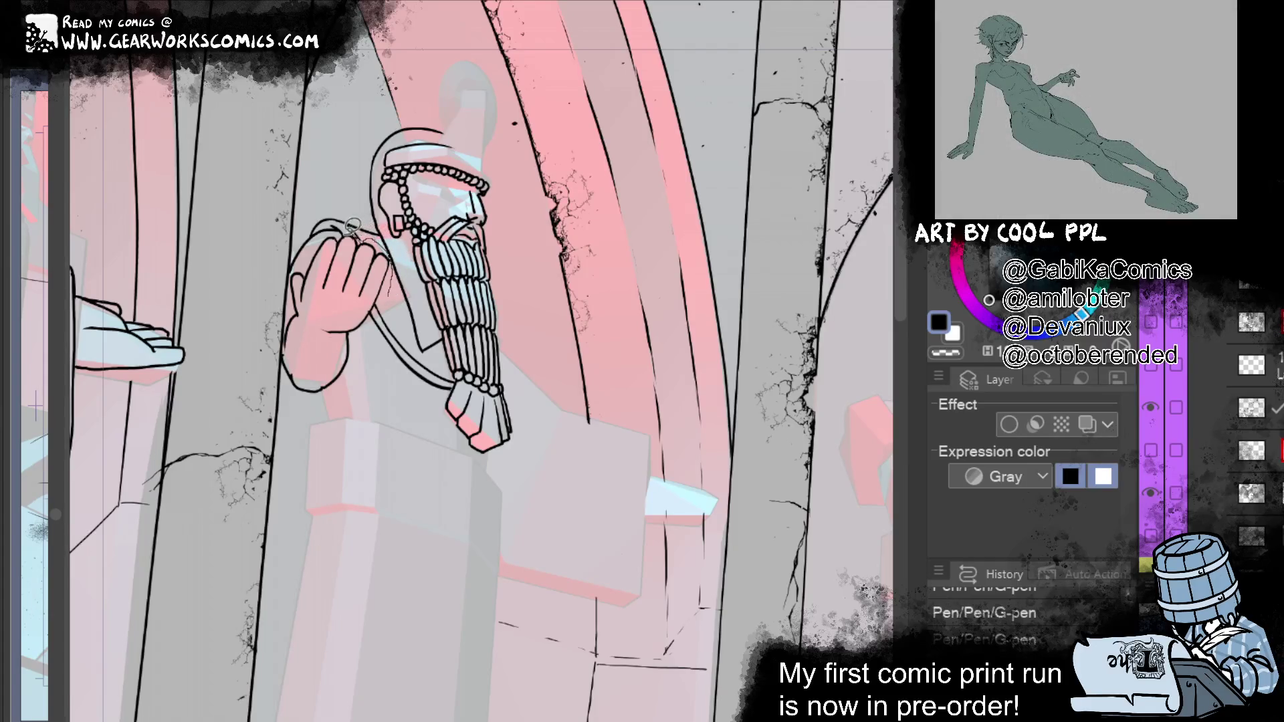
mouse_move(326, 231)
left_mouse_down()
mouse_move(298, 271)
mouse_move(344, 431)
mouse_move(396, 284)
left_mouse_up()
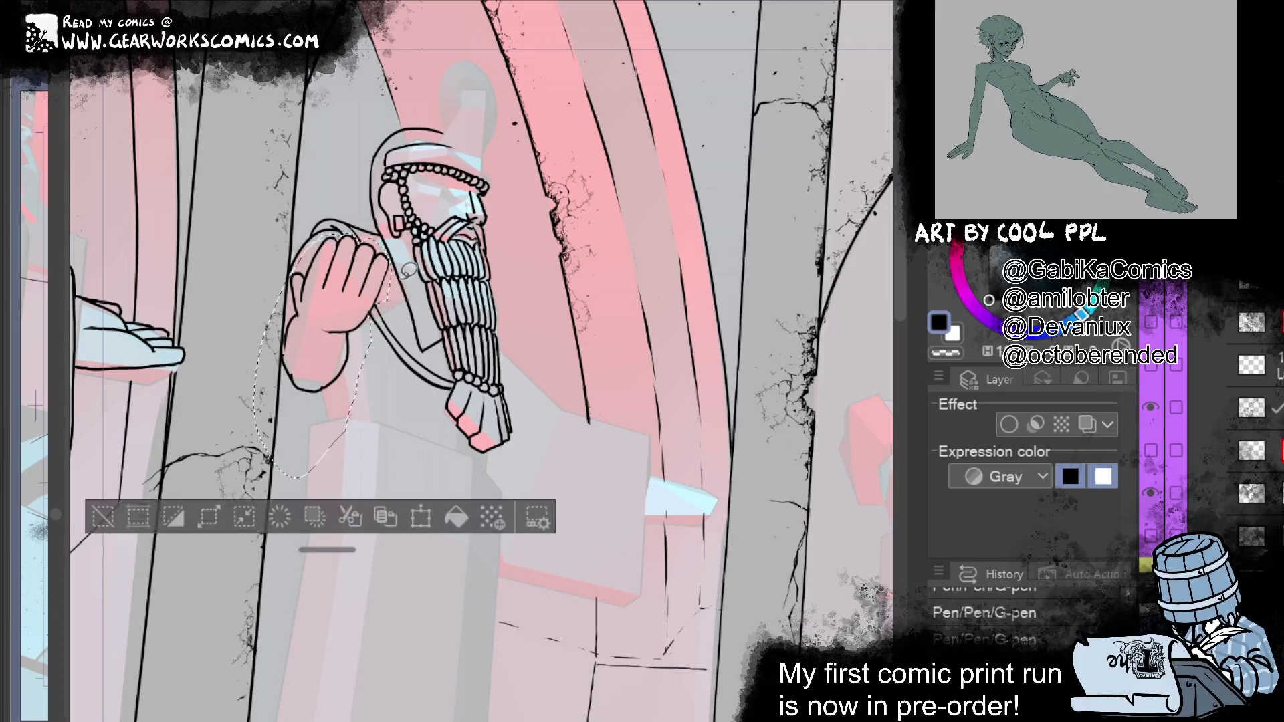
left_click(100, 525)
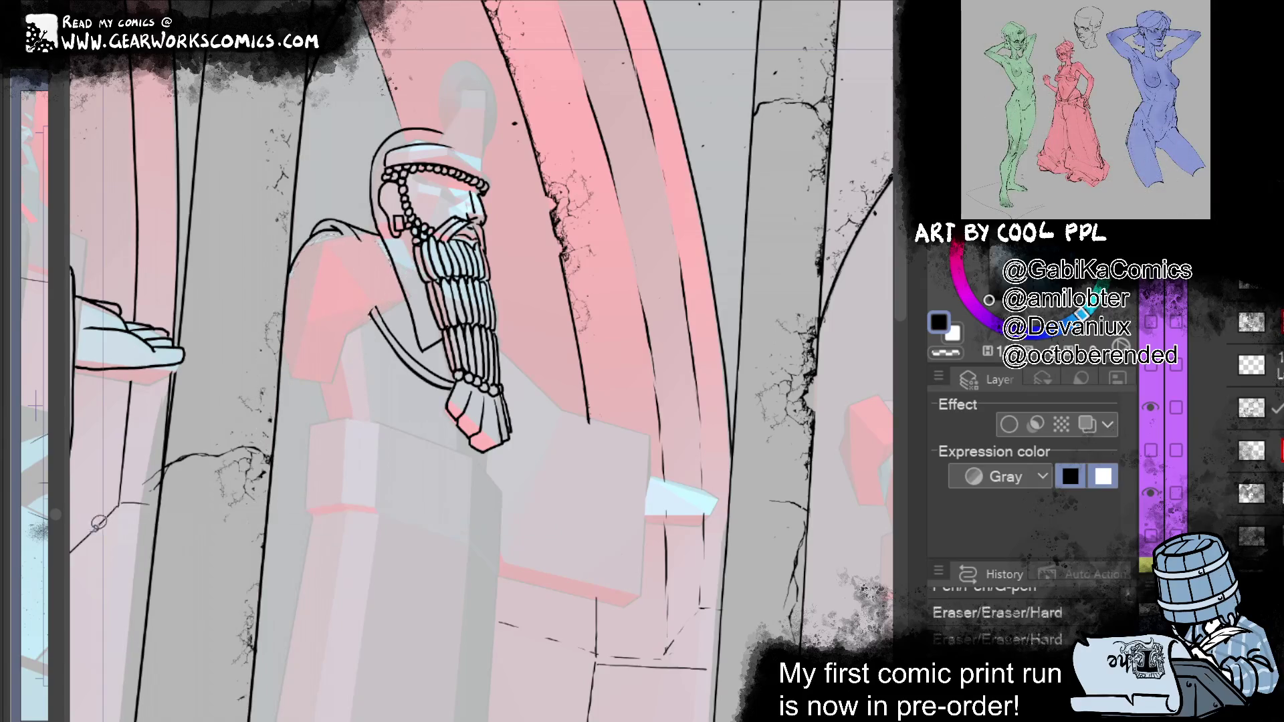
key("bracketright")
key("bracketright")
key("bracketright")
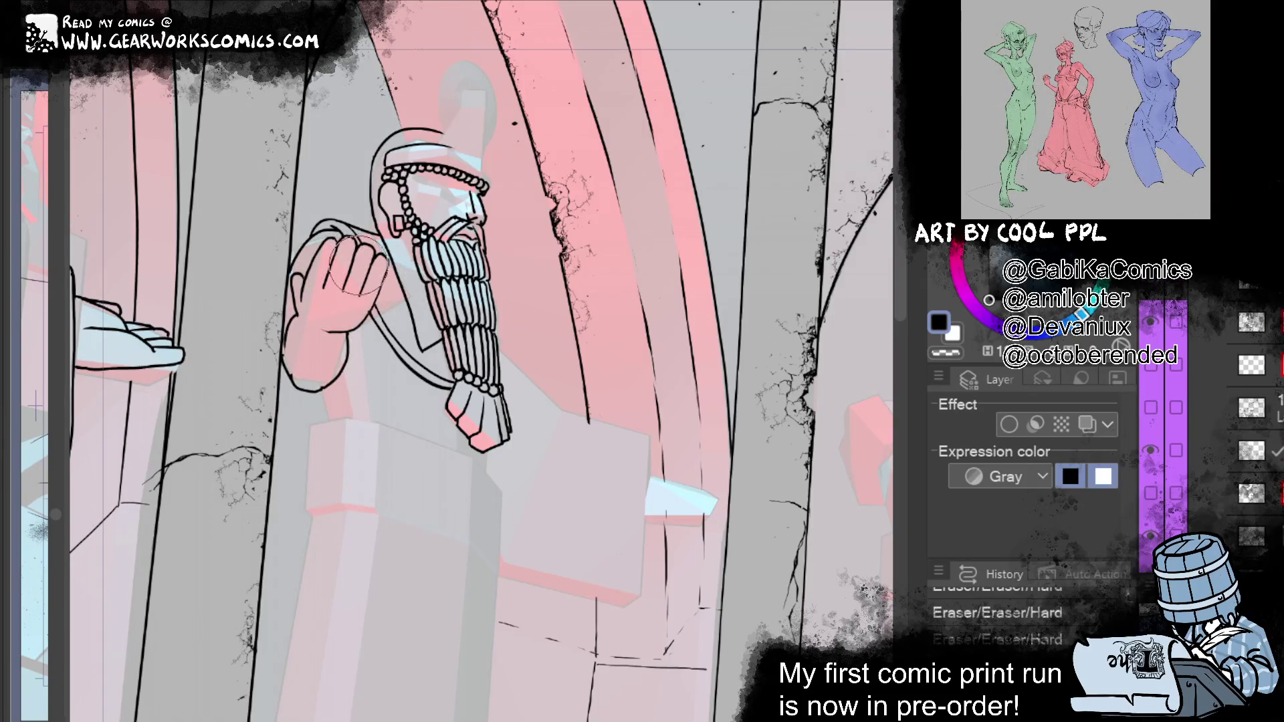
left_click_drag(361, 295, 378, 321)
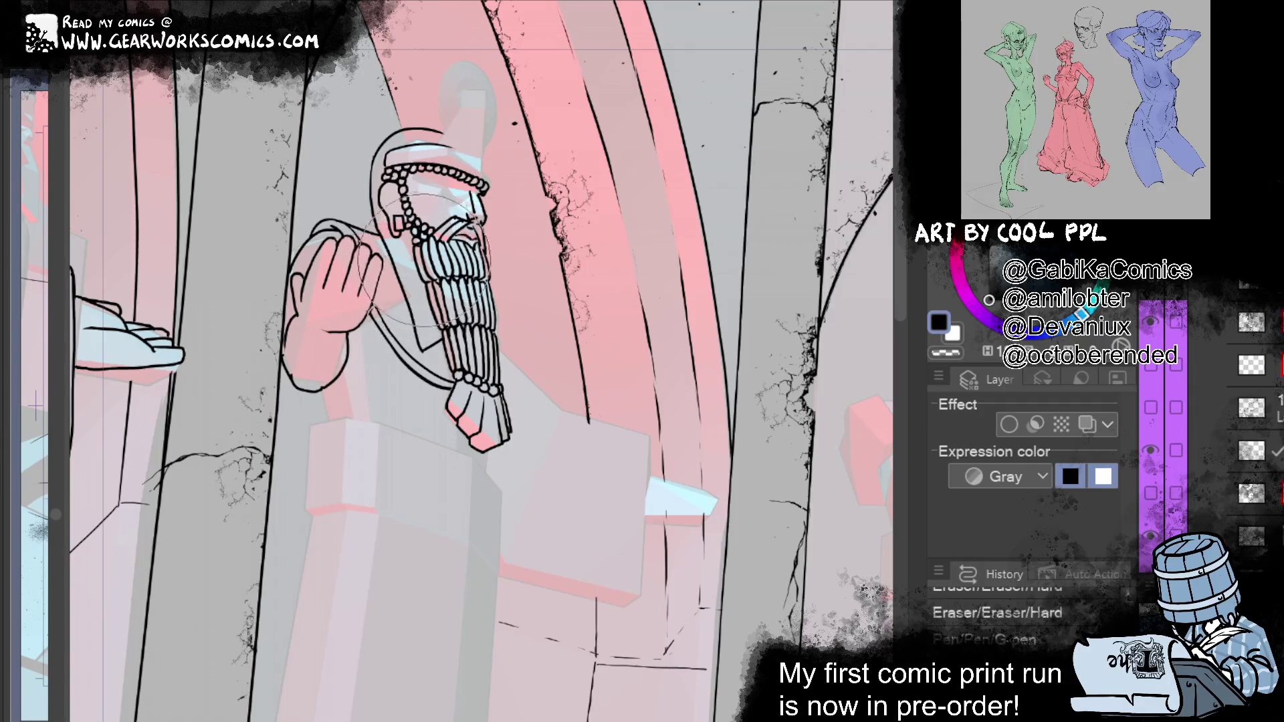
key("ctrl+y")
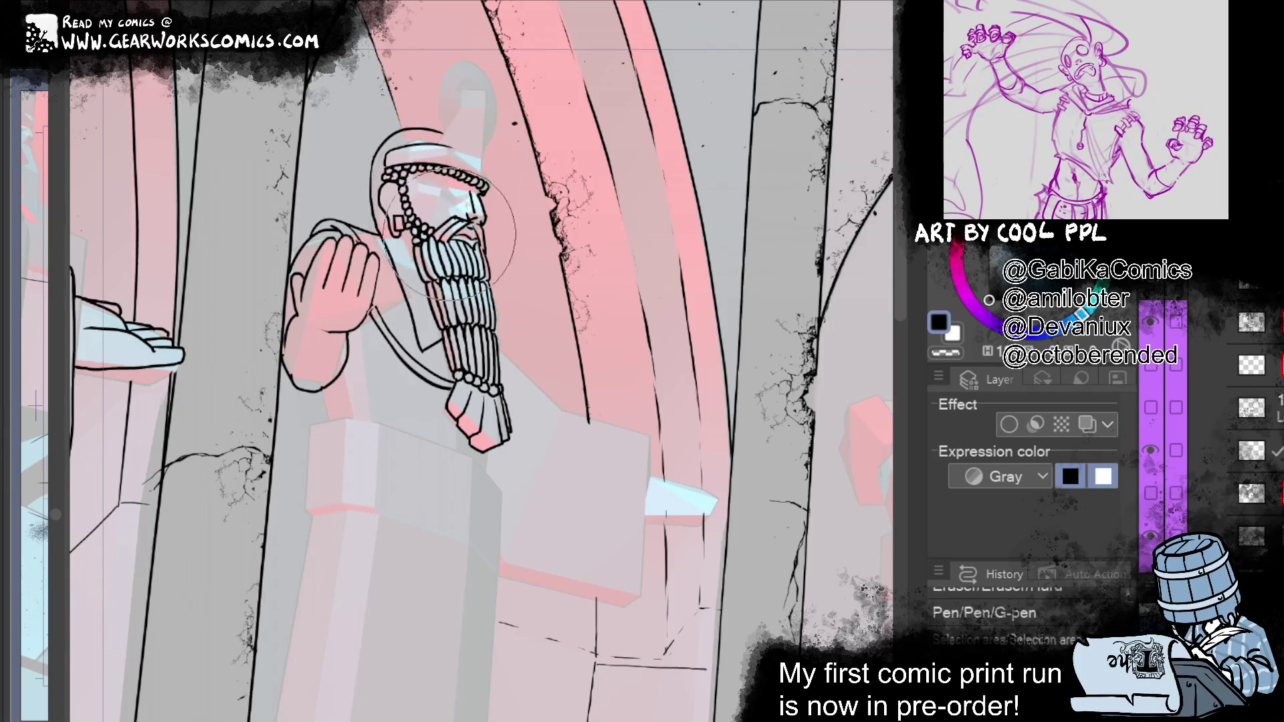
key("ctrl+y")
key("ctrl+y")
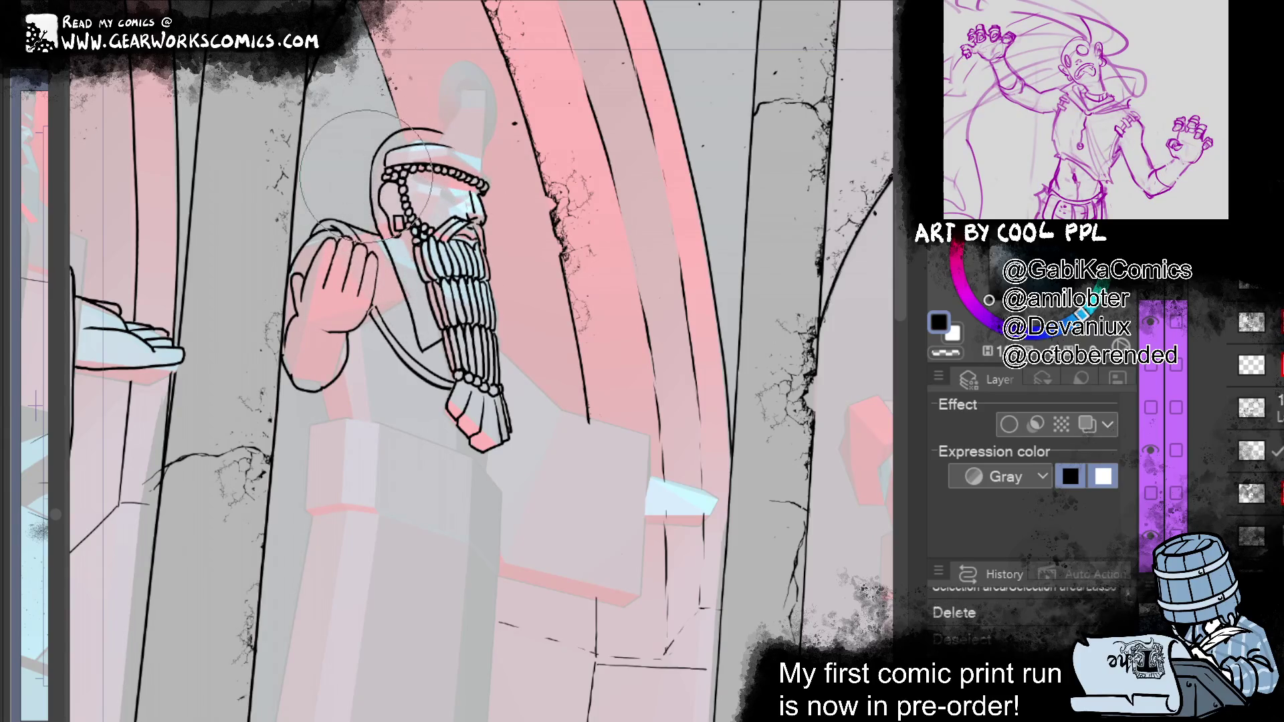
key("ctrl+y")
key("ctrl+y")
key("ctrl+y")
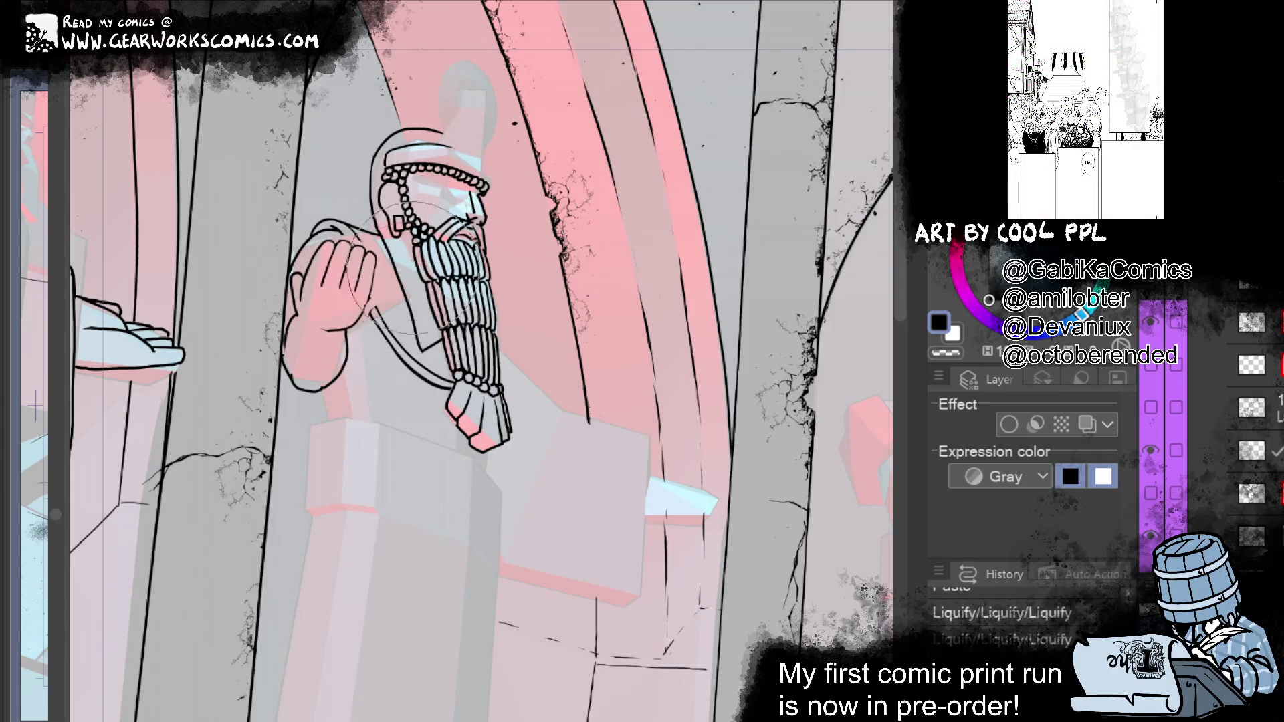
key("ctrl+y")
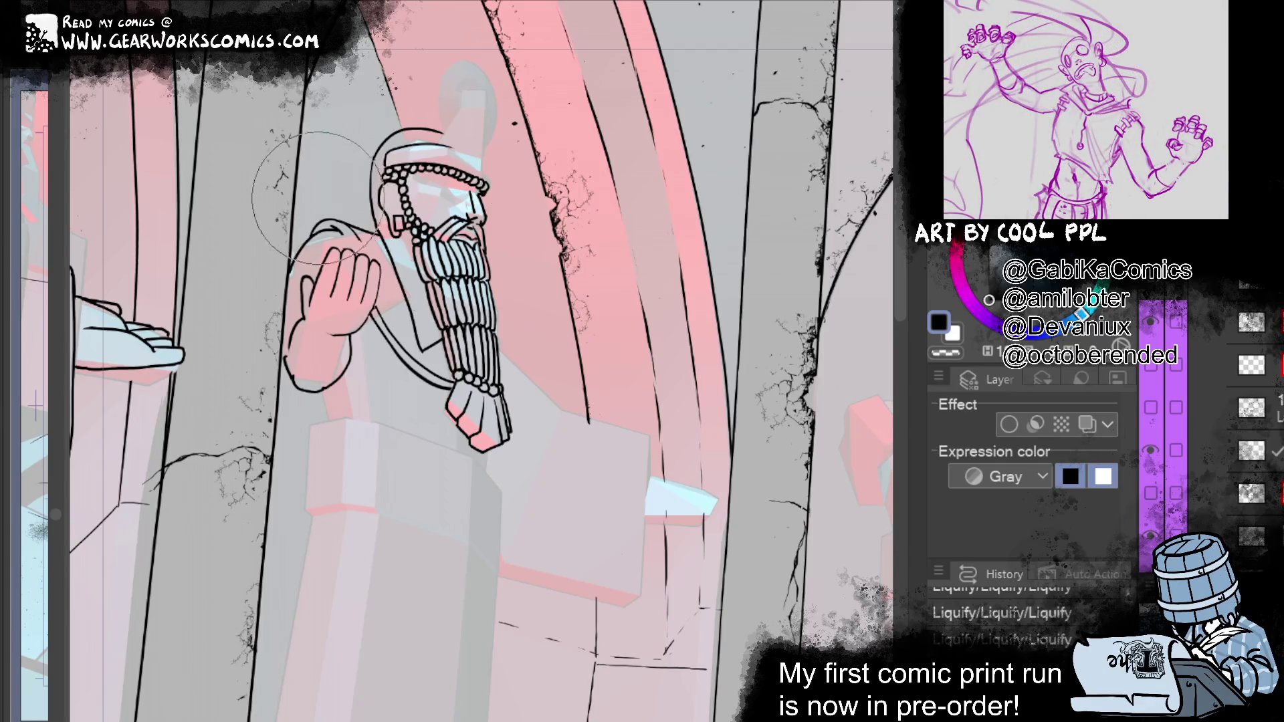
Step: Liquify the raised hand's fingertips lower and rounder, then ink the hand's left edge
mouse_move(343, 231)
left_mouse_down()
mouse_move(340, 248)
mouse_move(361, 254)
mouse_move(331, 247)
mouse_move(340, 216)
left_mouse_up()
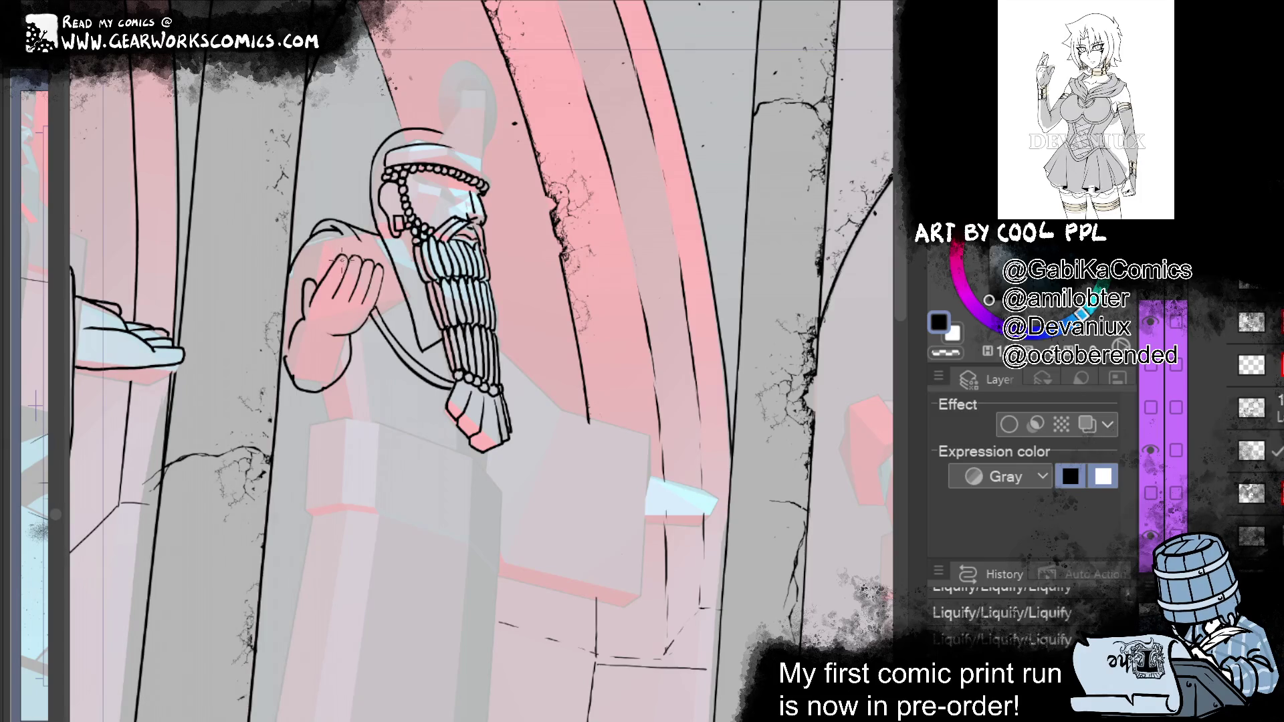
left_click_drag(338, 263, 343, 269)
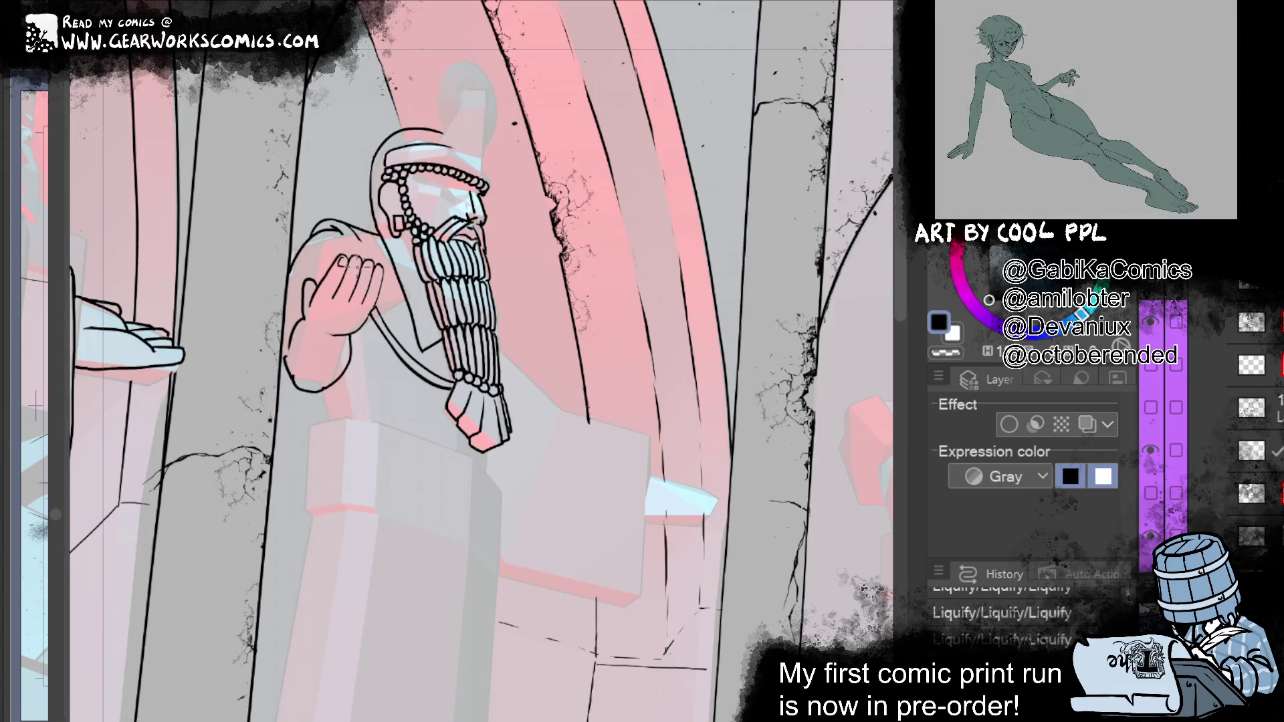
left_click_drag(379, 255, 356, 266)
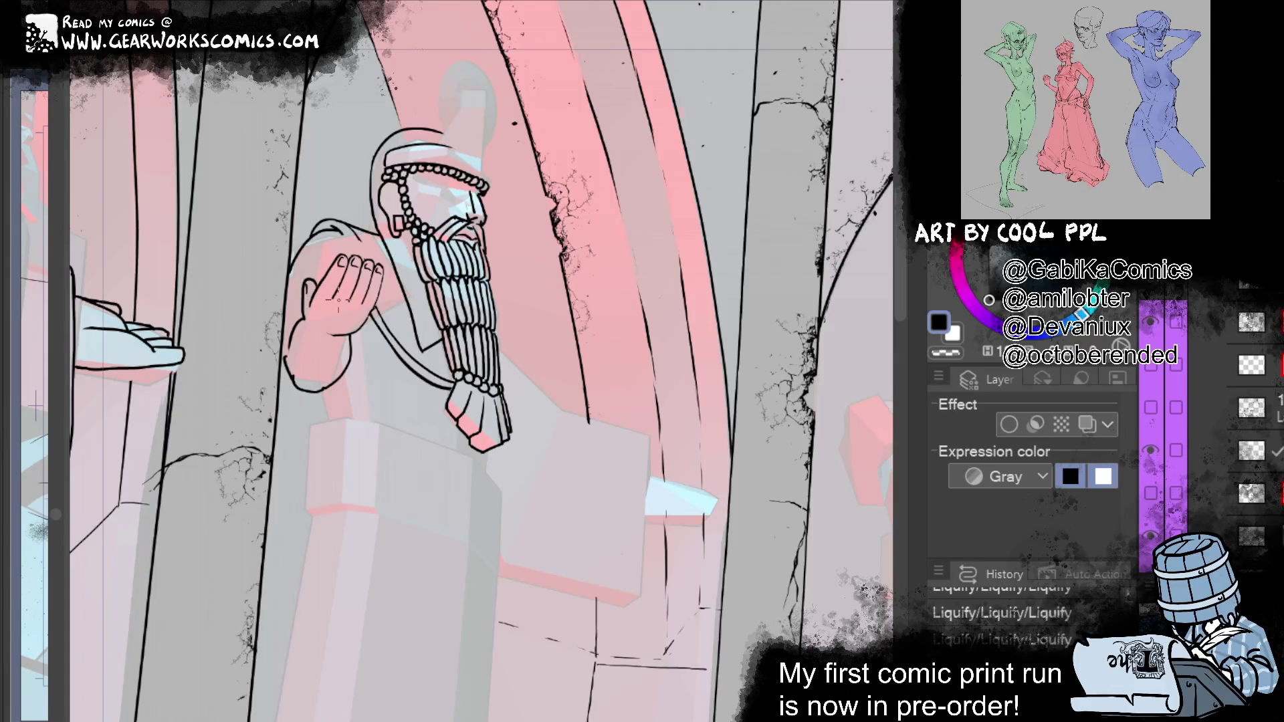
mouse_move(299, 387)
left_mouse_down()
mouse_move(298, 356)
mouse_move(341, 348)
left_mouse_up()
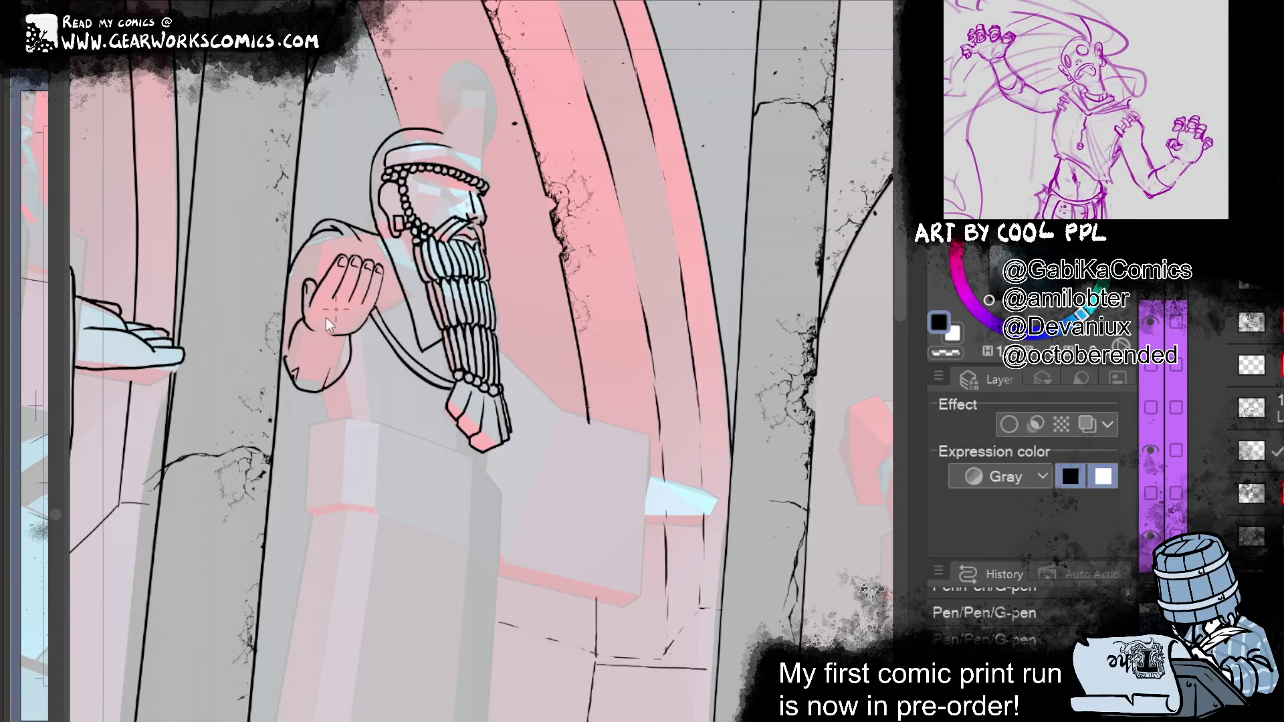
Step: Draw a G-pen line across the raised hand and pan the view up and left
left_click_drag(315, 328, 355, 325)
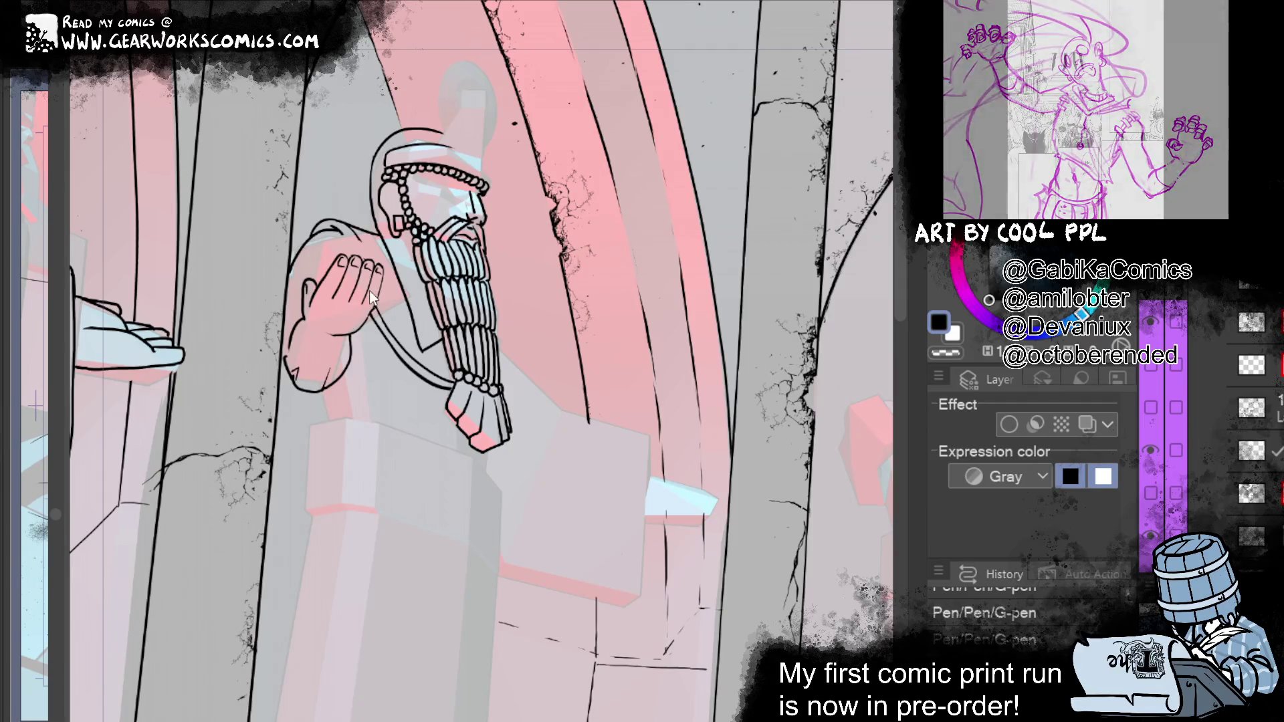
left_click_drag(567, 295, 480, 255)
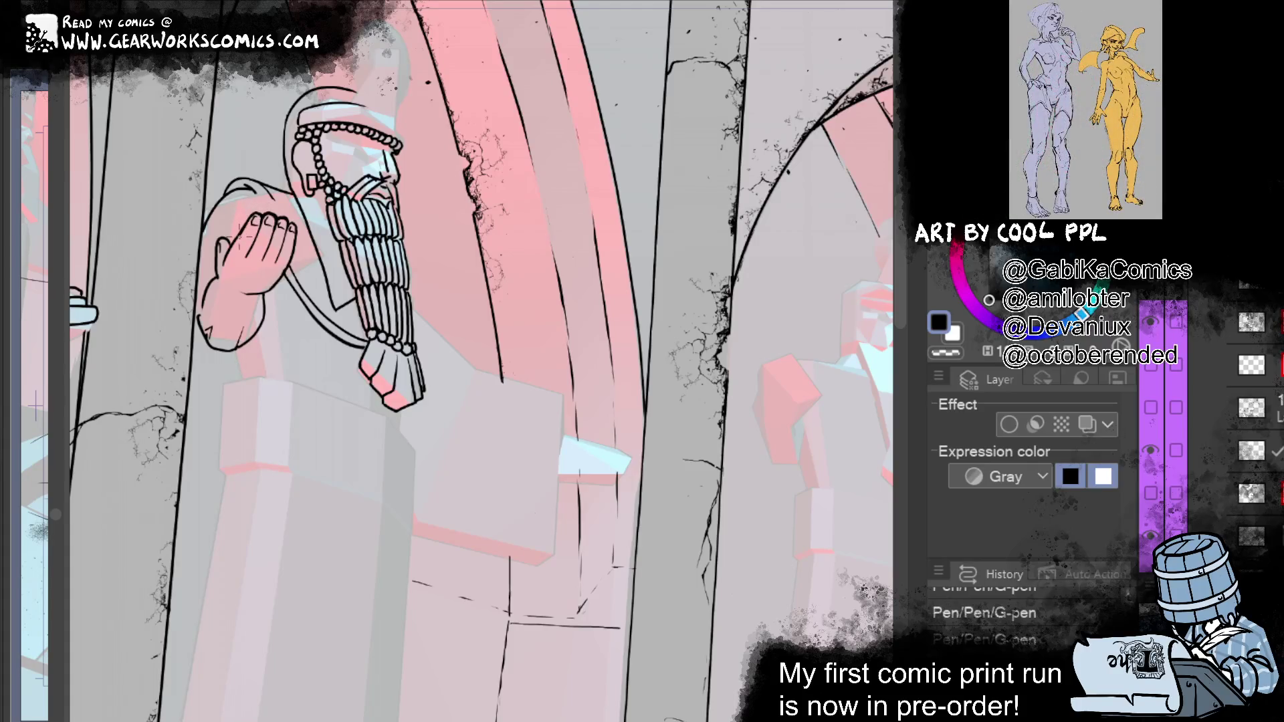
Step: Reposition the view and toggle undo/redo to compare the hand linework before and after
left_click_drag(213, 375, 276, 387)
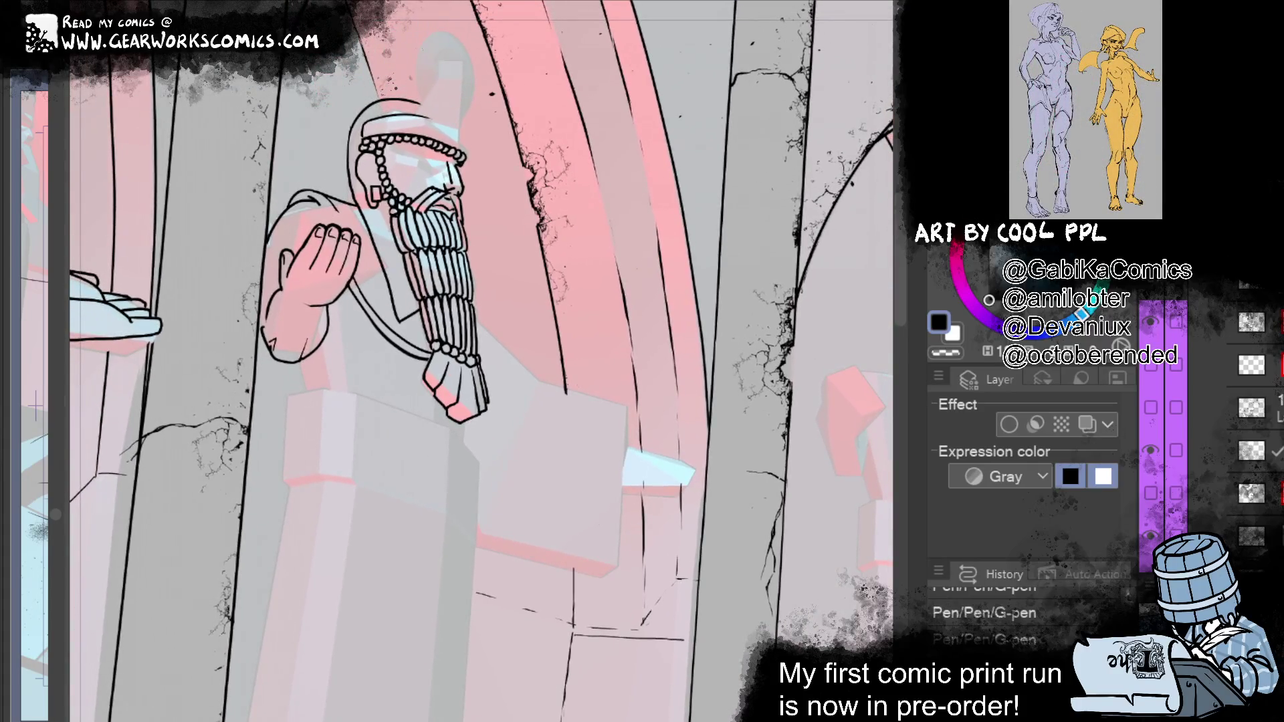
mouse_move(582, 462)
left_mouse_down()
mouse_move(736, 527)
mouse_move(588, 399)
left_mouse_up()
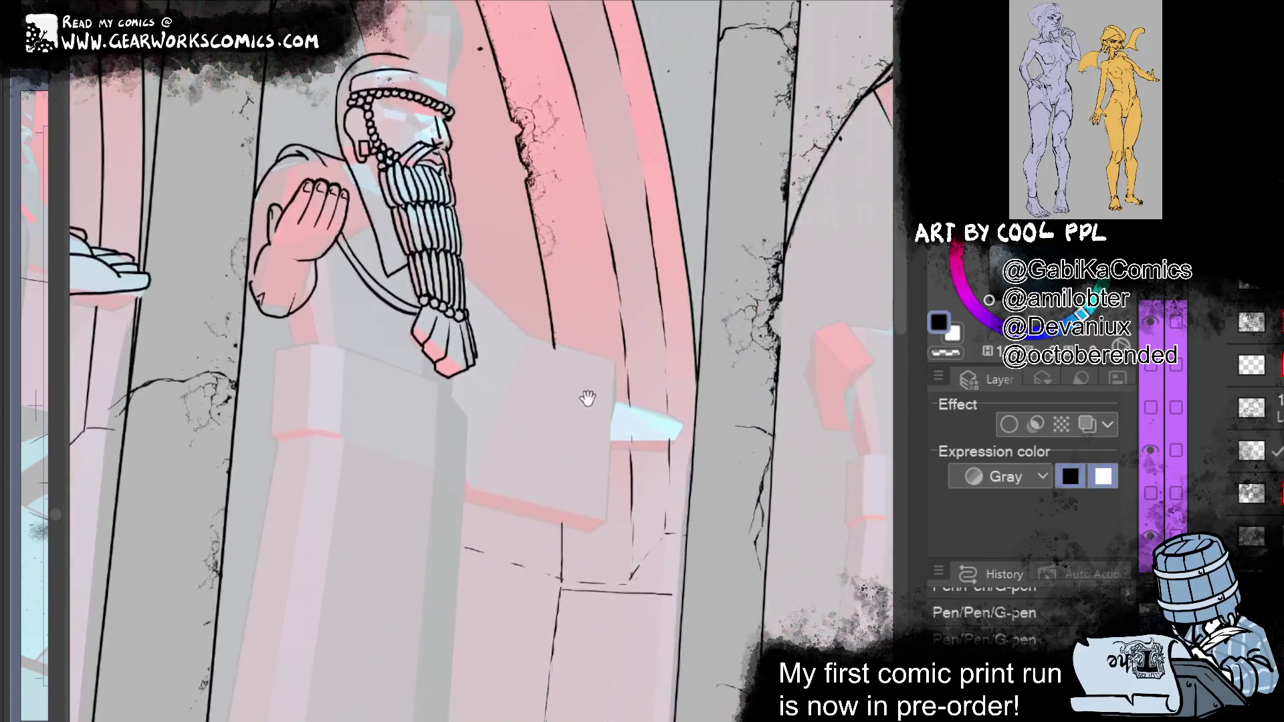
key("ctrl+z")
key("ctrl+z")
key("ctrl+y")
key("ctrl+z")
key("ctrl+z")
key("ctrl+y")
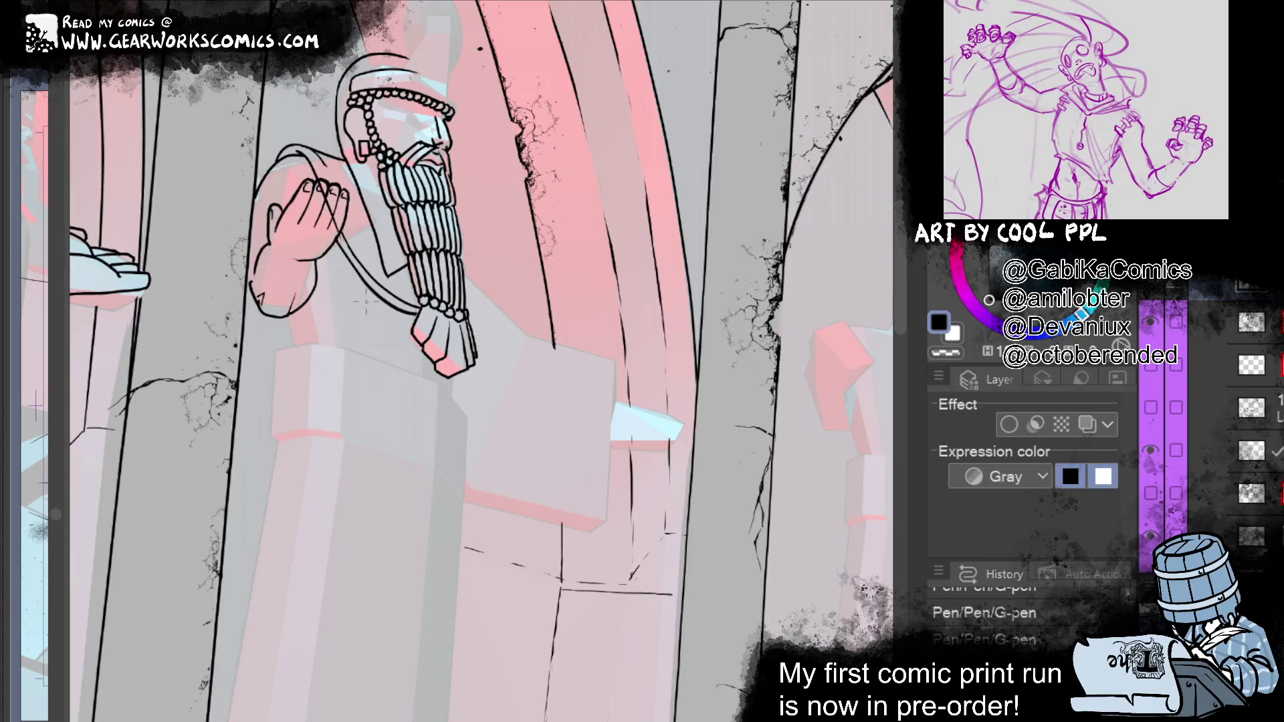
key("ctrl+z")
key("ctrl+y")
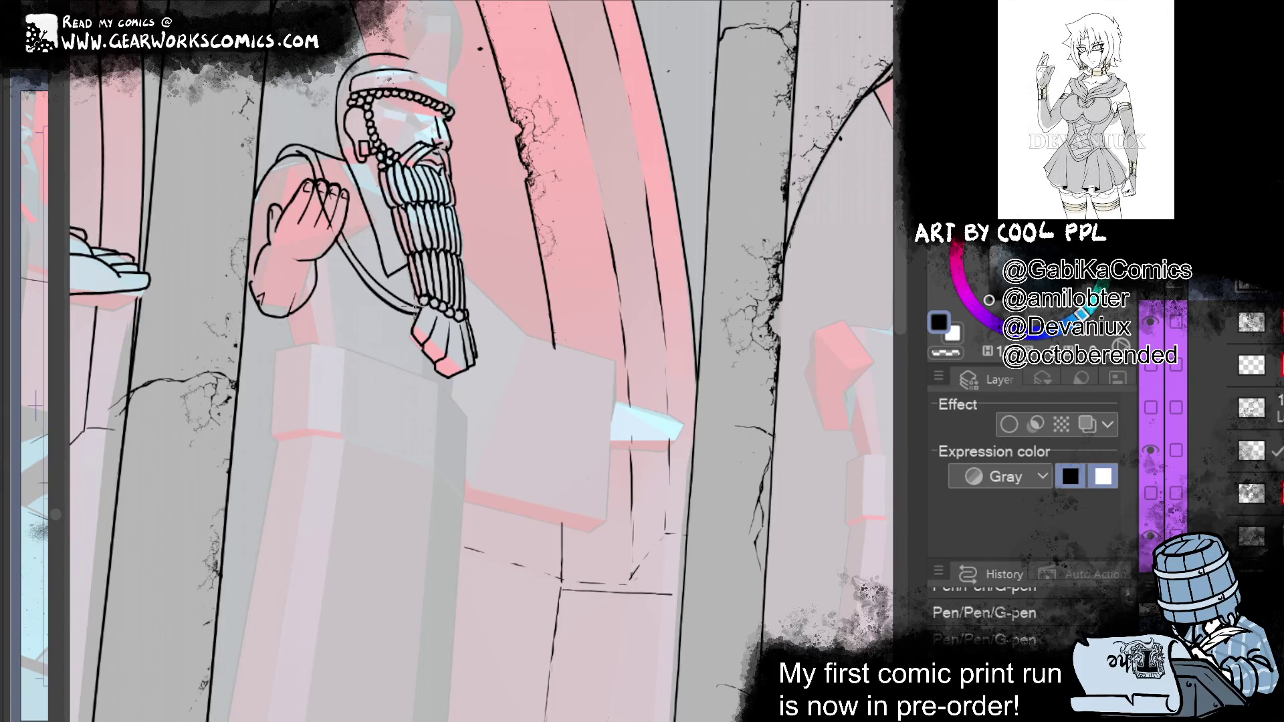
Step: Ink finger detail lines on the raised hand and remove the stray upper-arm line
left_click_drag(320, 162, 328, 166)
left_click_drag(326, 157, 335, 214)
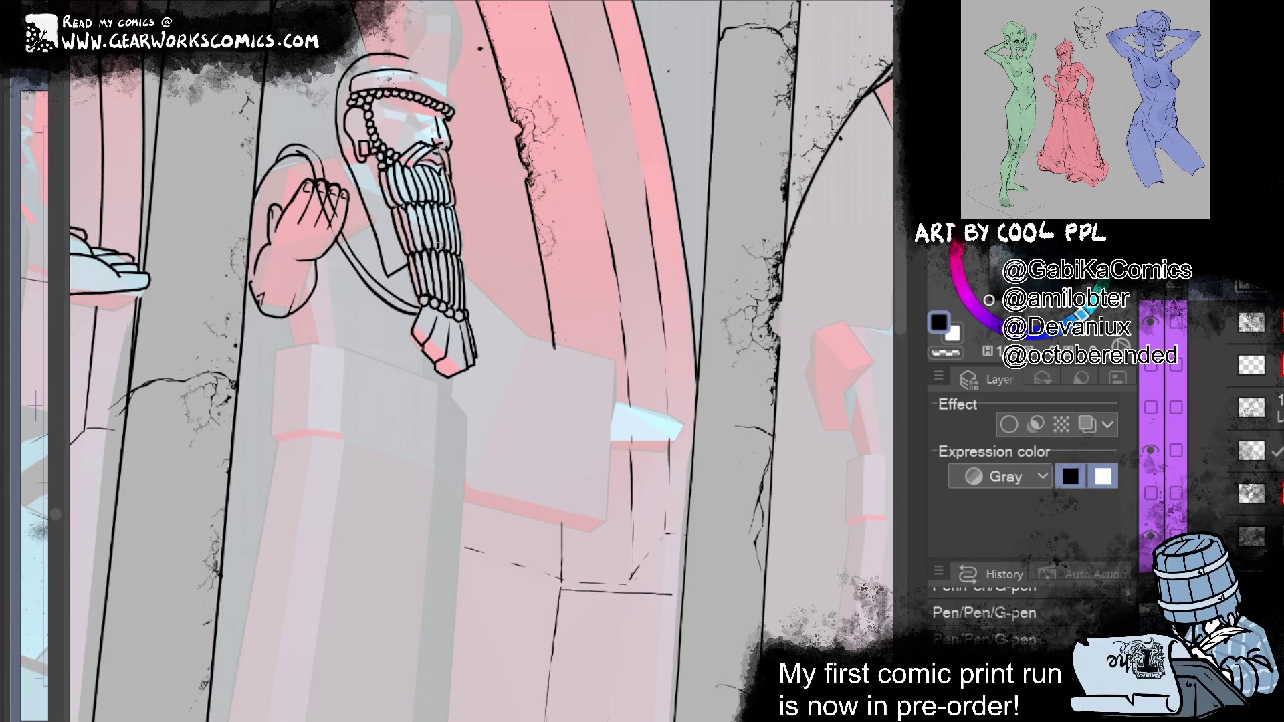
left_click_drag(298, 144, 338, 137)
key("ctrl+z")
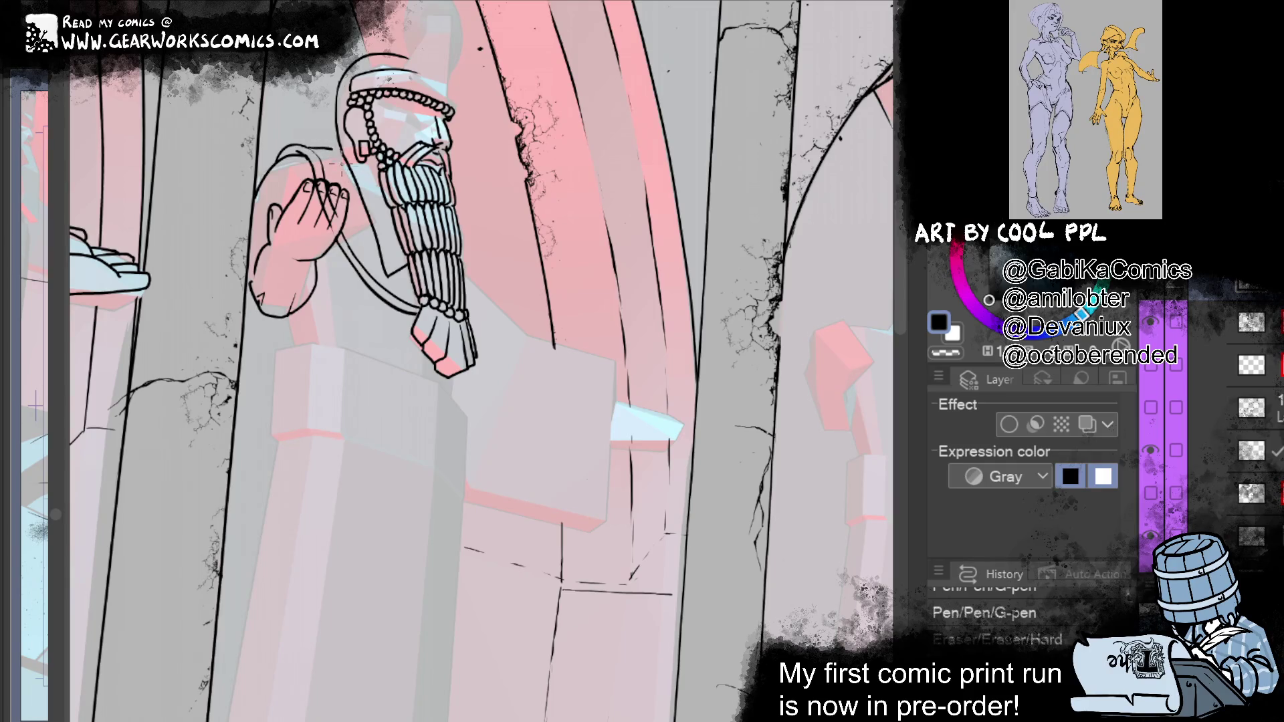
Step: Erase stray ink by the upper arm and strengthen the helmet's left and back edges
left_click_drag(319, 151, 348, 151)
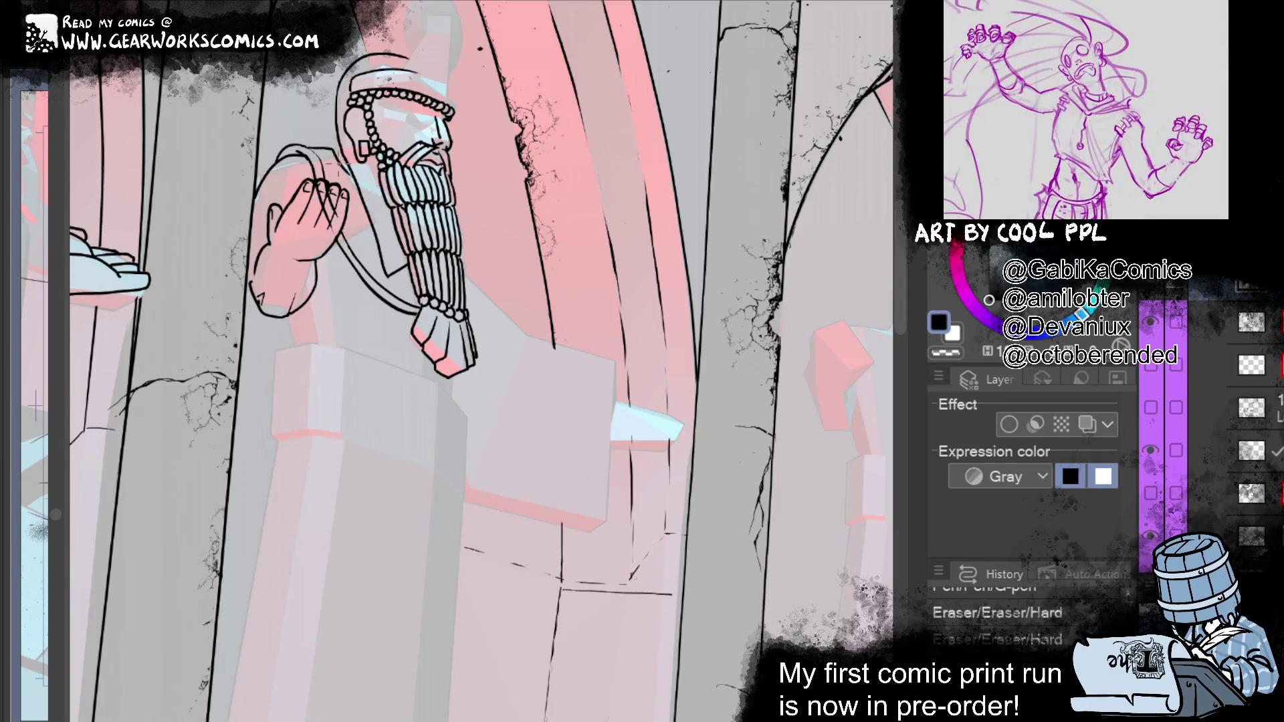
mouse_move(335, 154)
left_mouse_down()
mouse_move(344, 170)
mouse_move(340, 151)
left_mouse_up()
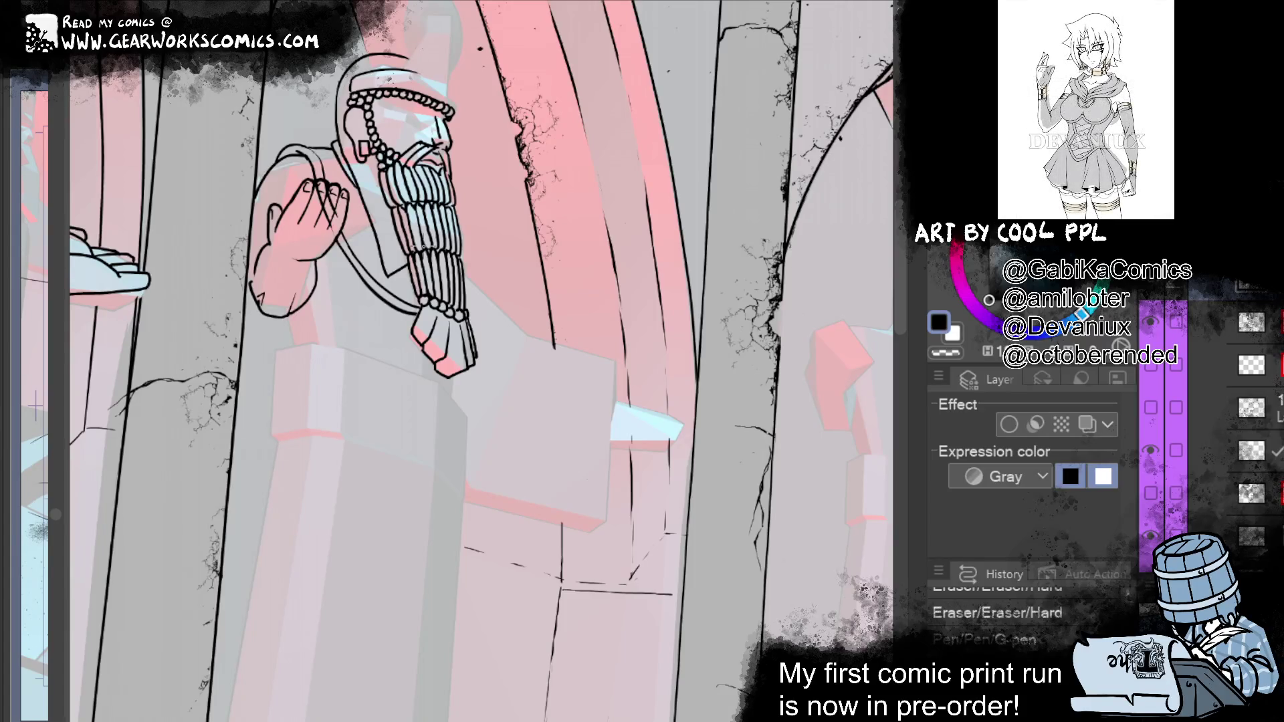
left_click_drag(335, 124, 333, 140)
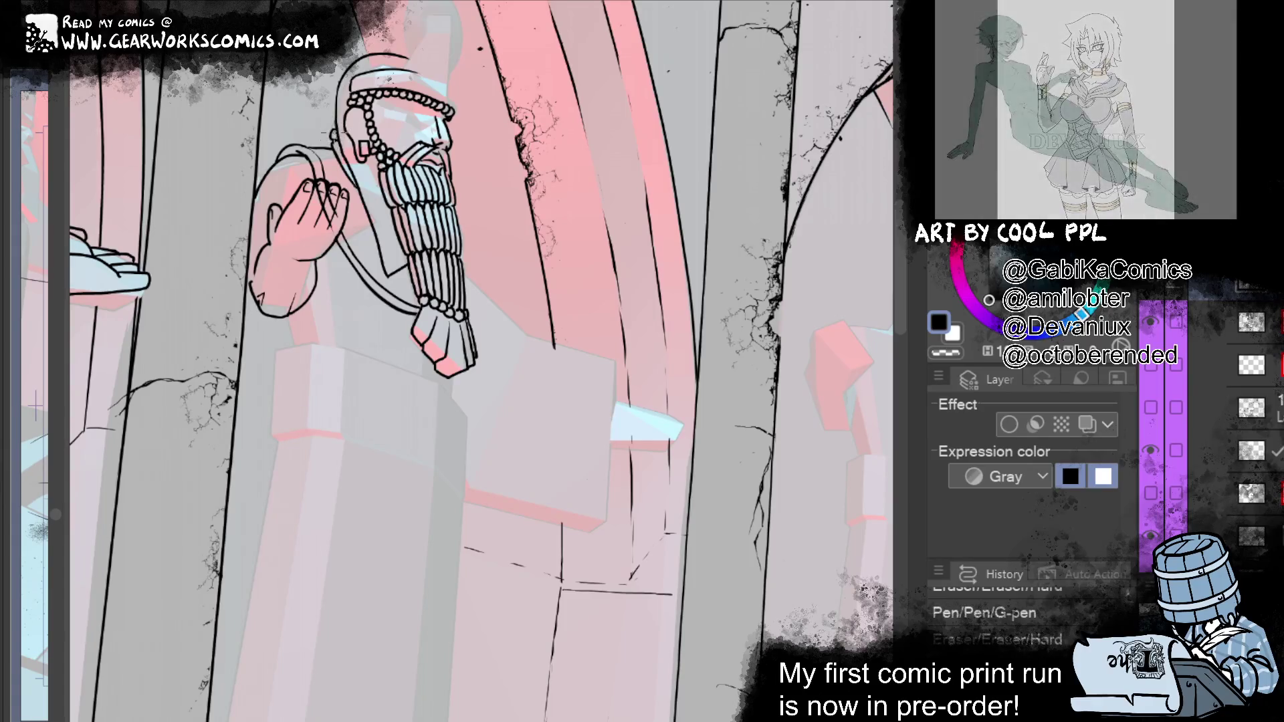
left_click_drag(341, 115, 321, 131)
key("ctrl+y")
key("ctrl+y")
left_click_drag(329, 119, 324, 130)
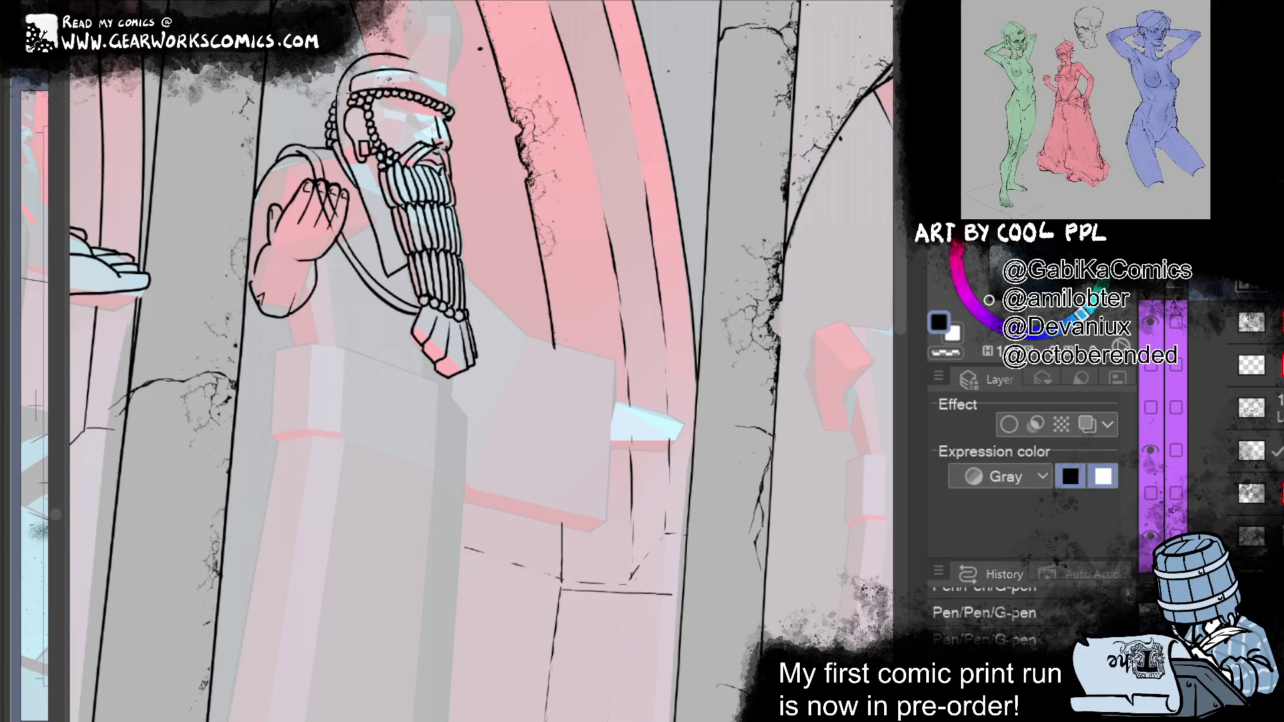
mouse_move(745, 508)
left_mouse_down()
mouse_move(702, 467)
mouse_move(756, 535)
mouse_move(745, 544)
left_mouse_up()
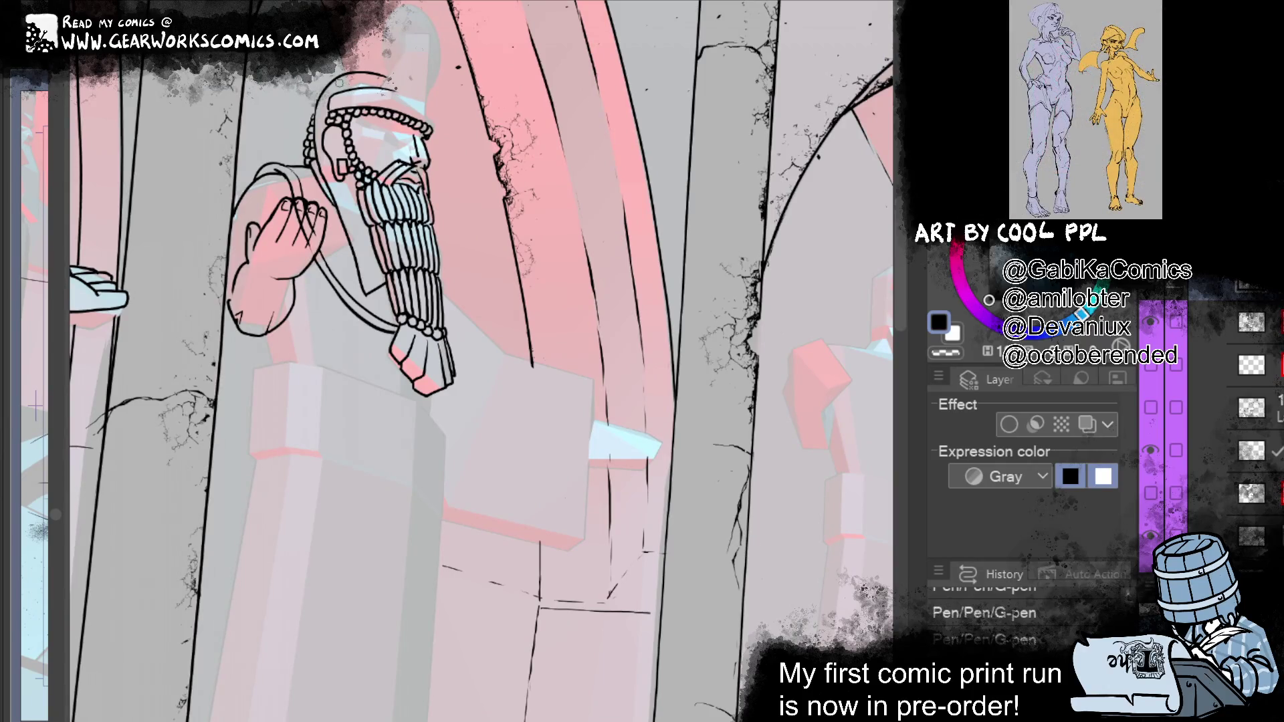
Step: Try erasing and redrawing the helmet's left and top outline, undoing each attempt
mouse_move(338, 80)
left_mouse_down()
mouse_move(314, 100)
mouse_move(313, 134)
left_mouse_up()
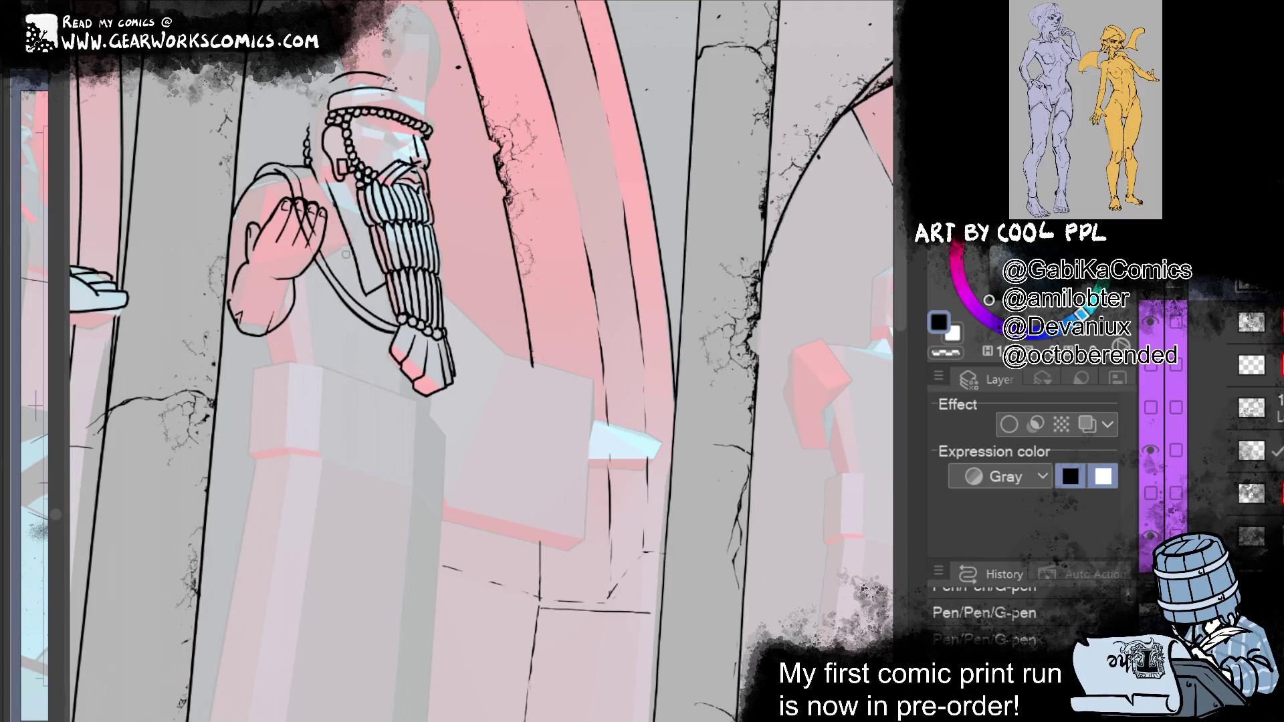
key("ctrl+z")
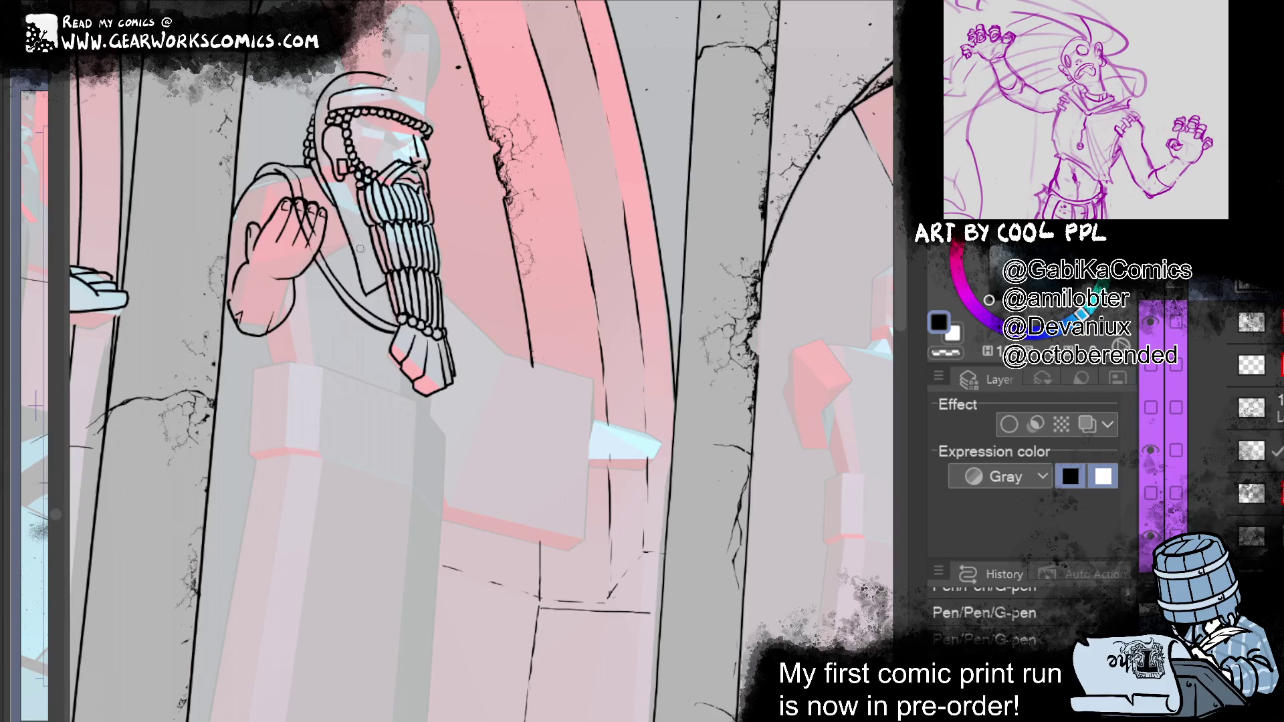
mouse_move(315, 157)
left_mouse_down()
mouse_move(325, 94)
mouse_move(341, 80)
mouse_move(382, 85)
mouse_move(328, 84)
mouse_move(309, 107)
mouse_move(313, 167)
left_mouse_up()
key("ctrl+z")
mouse_move(365, 74)
left_mouse_down()
mouse_move(331, 75)
mouse_move(312, 167)
mouse_move(322, 96)
mouse_move(310, 153)
left_mouse_up()
key("ctrl+z")
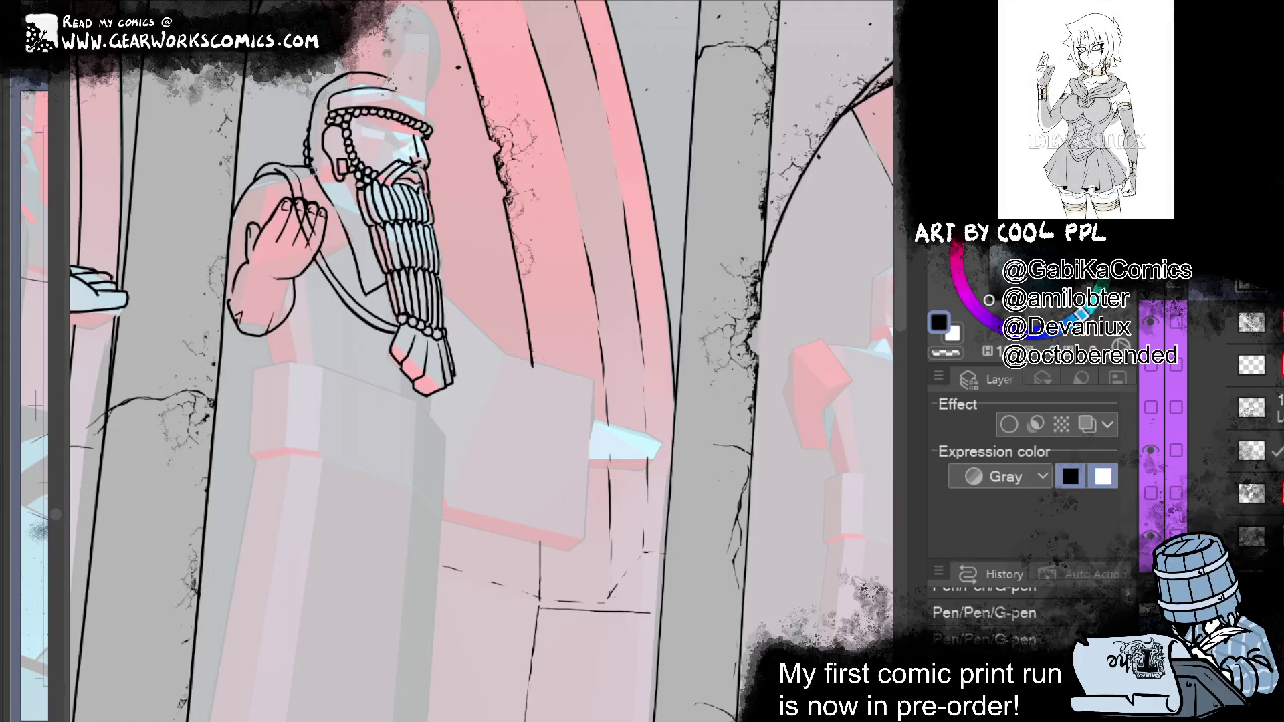
Step: Trim ink at the helmet's left edge and top, and add a small stroke on the raised hand
left_click_drag(311, 169, 314, 175)
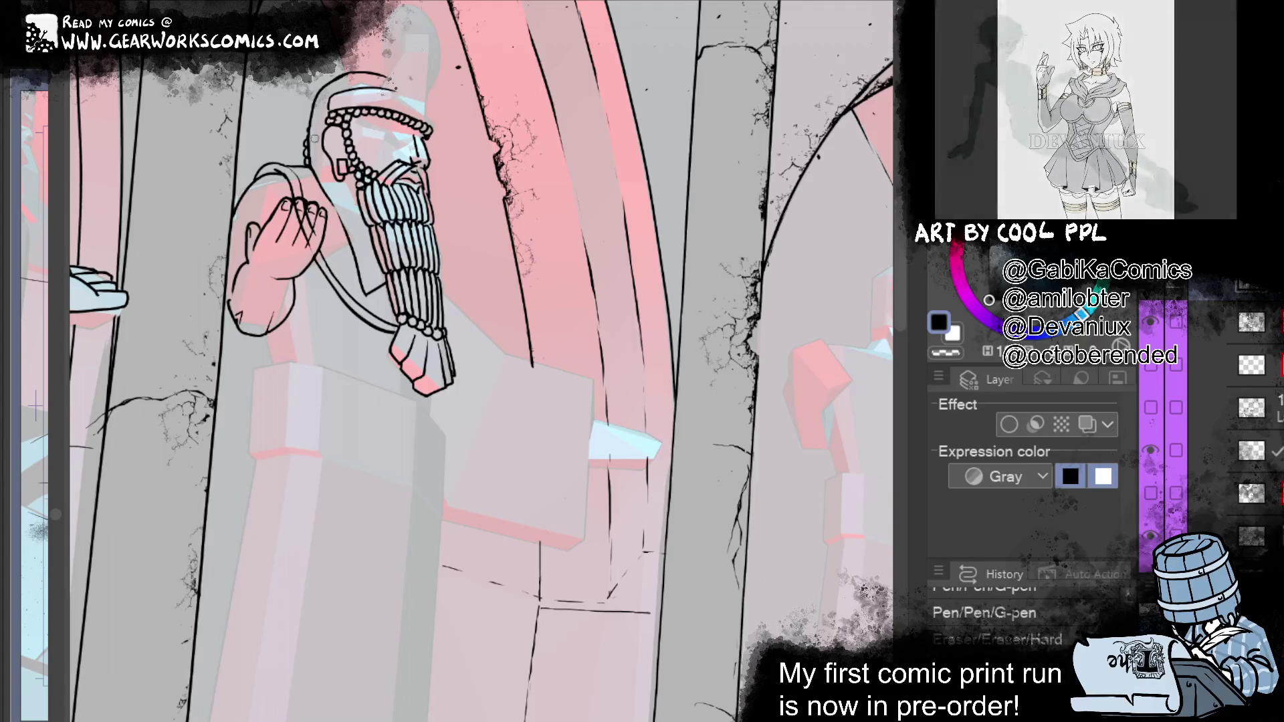
left_click_drag(314, 157, 313, 160)
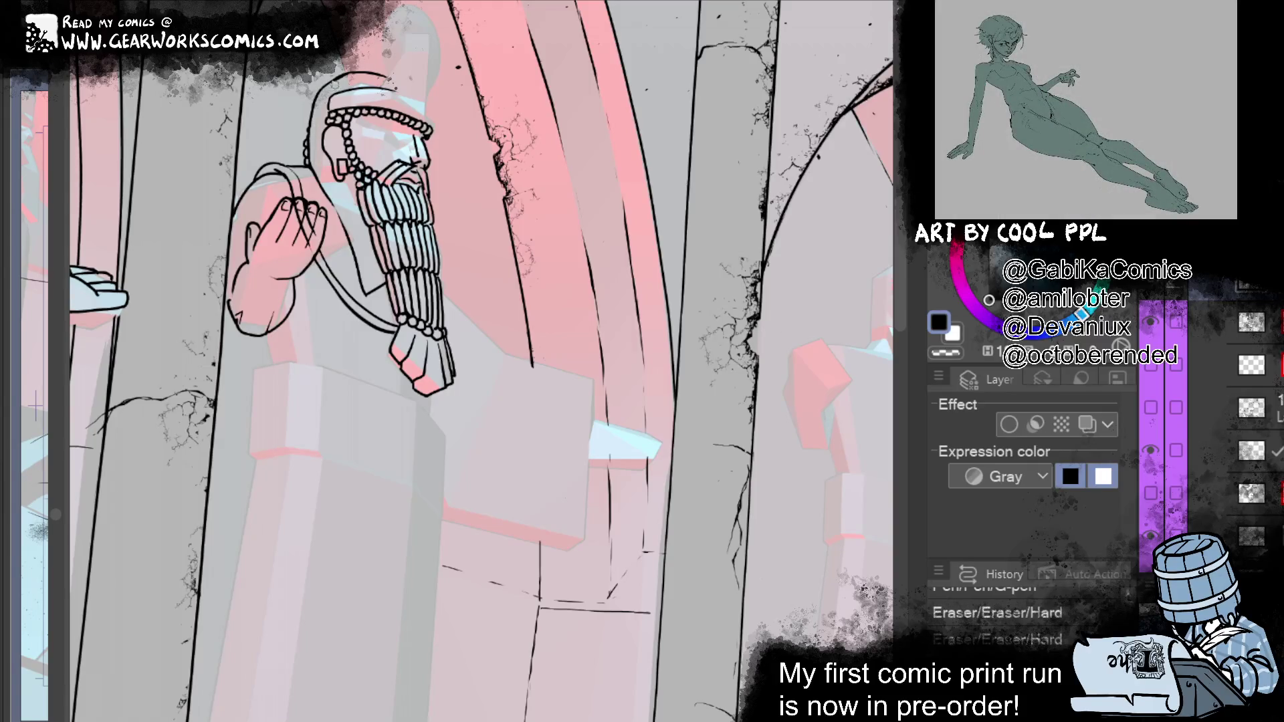
left_click(362, 87)
left_click_drag(293, 208, 309, 246)
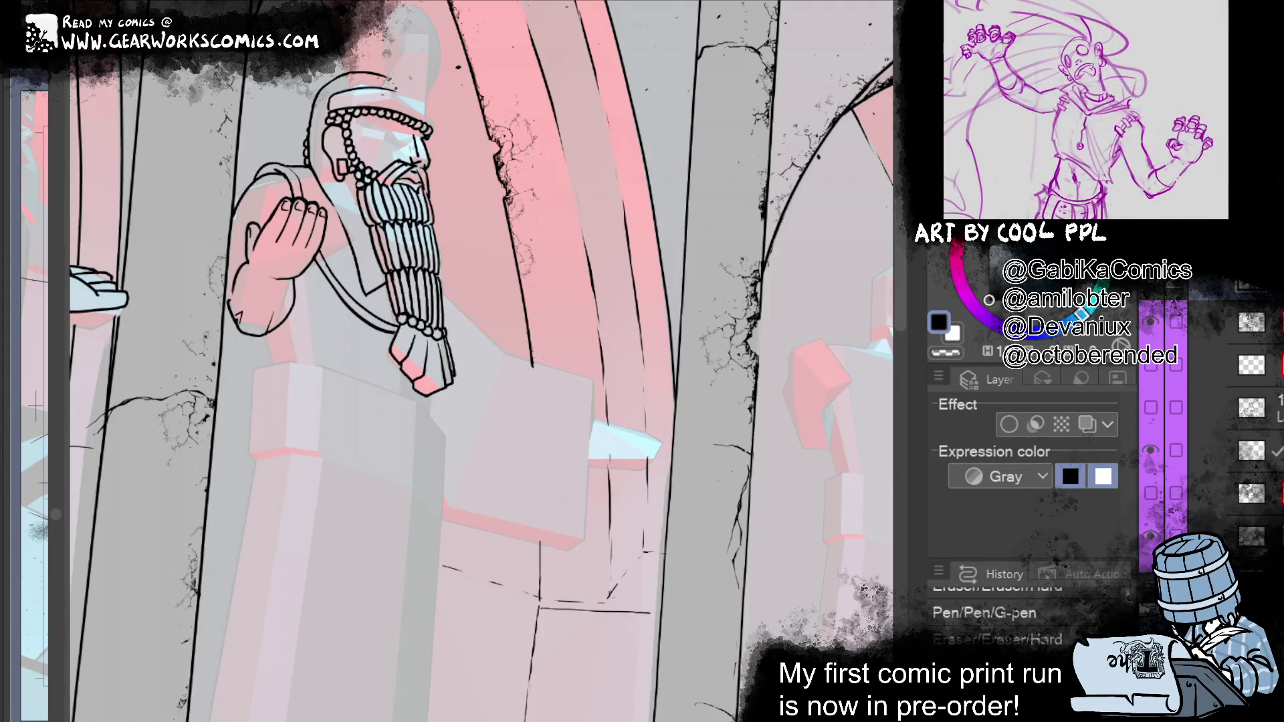
Step: Erase stray ink at the beard's end and left elbow, then ink short sleeve strokes under the hand
left_click_drag(388, 334, 361, 365)
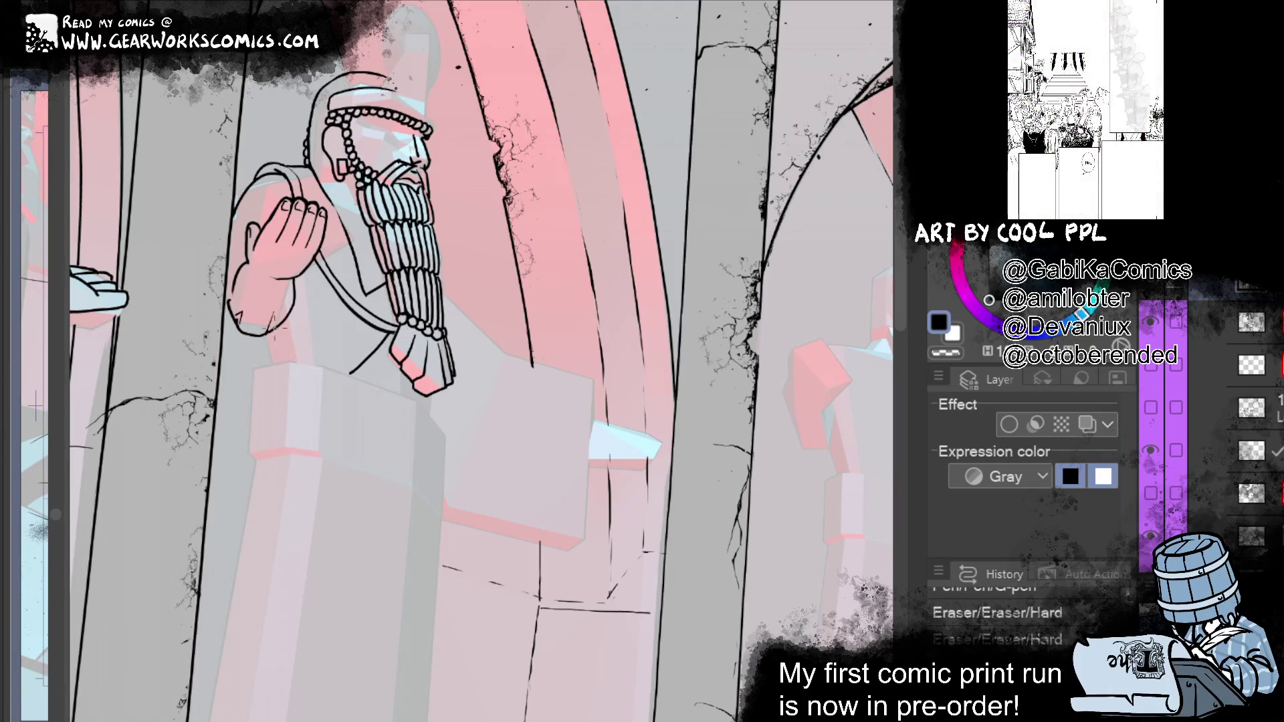
left_click_drag(271, 333, 284, 360)
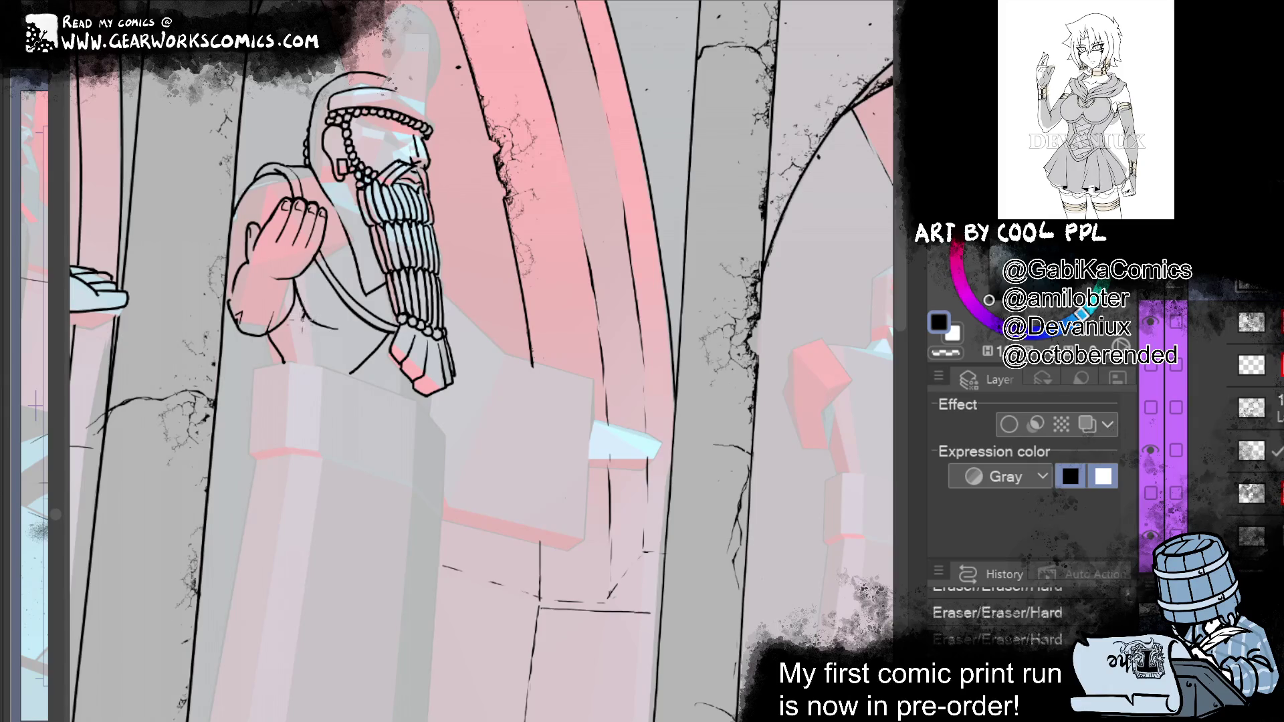
left_click_drag(302, 346, 295, 289)
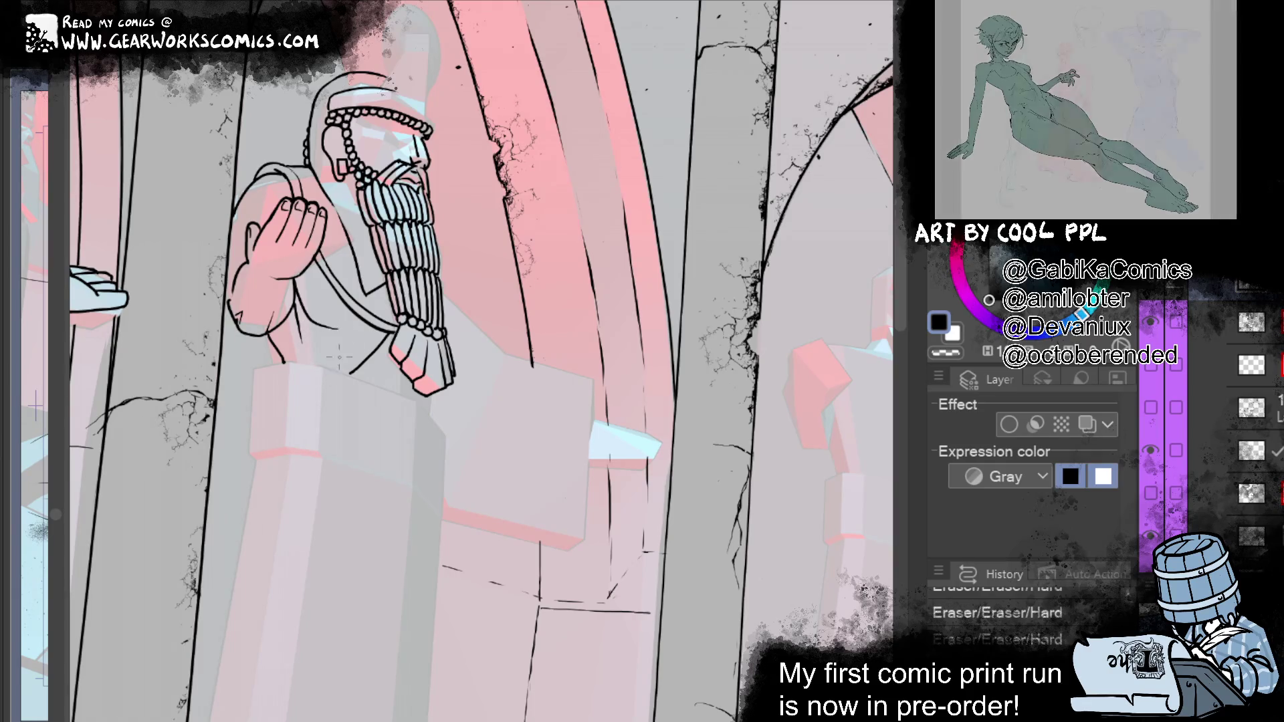
left_click(356, 338)
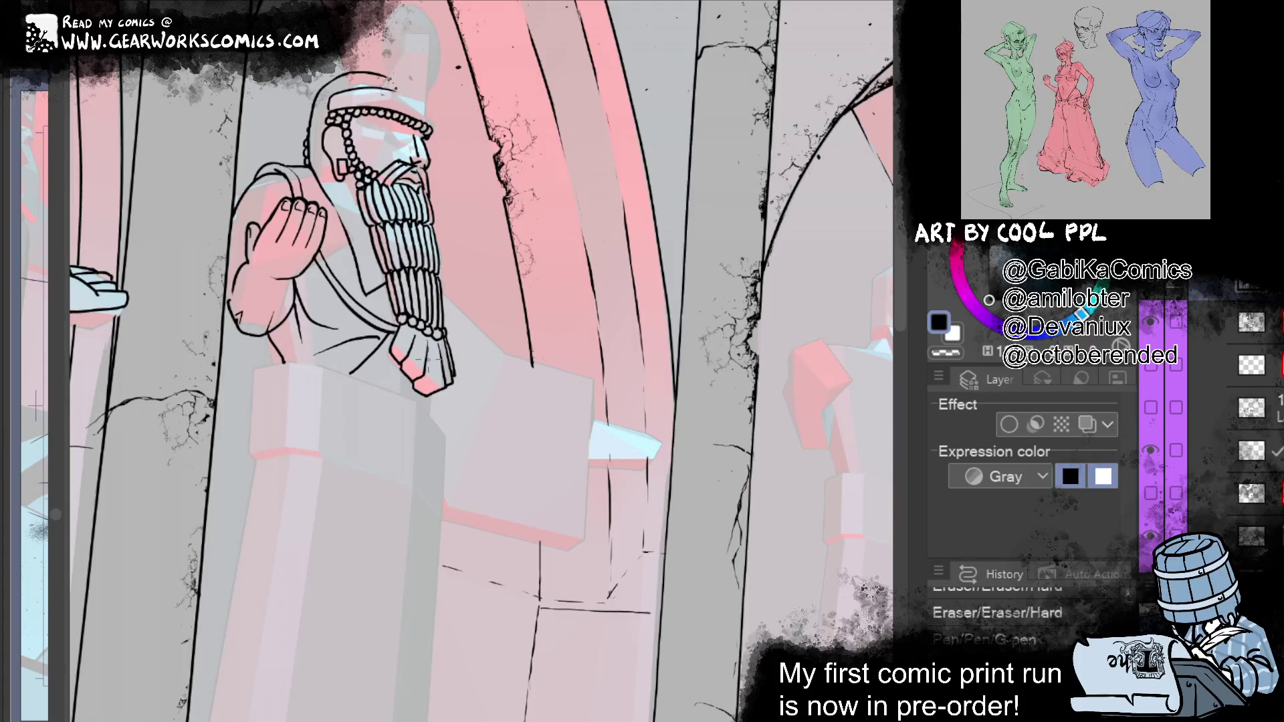
key("ctrl+z")
left_click_drag(345, 353, 384, 335)
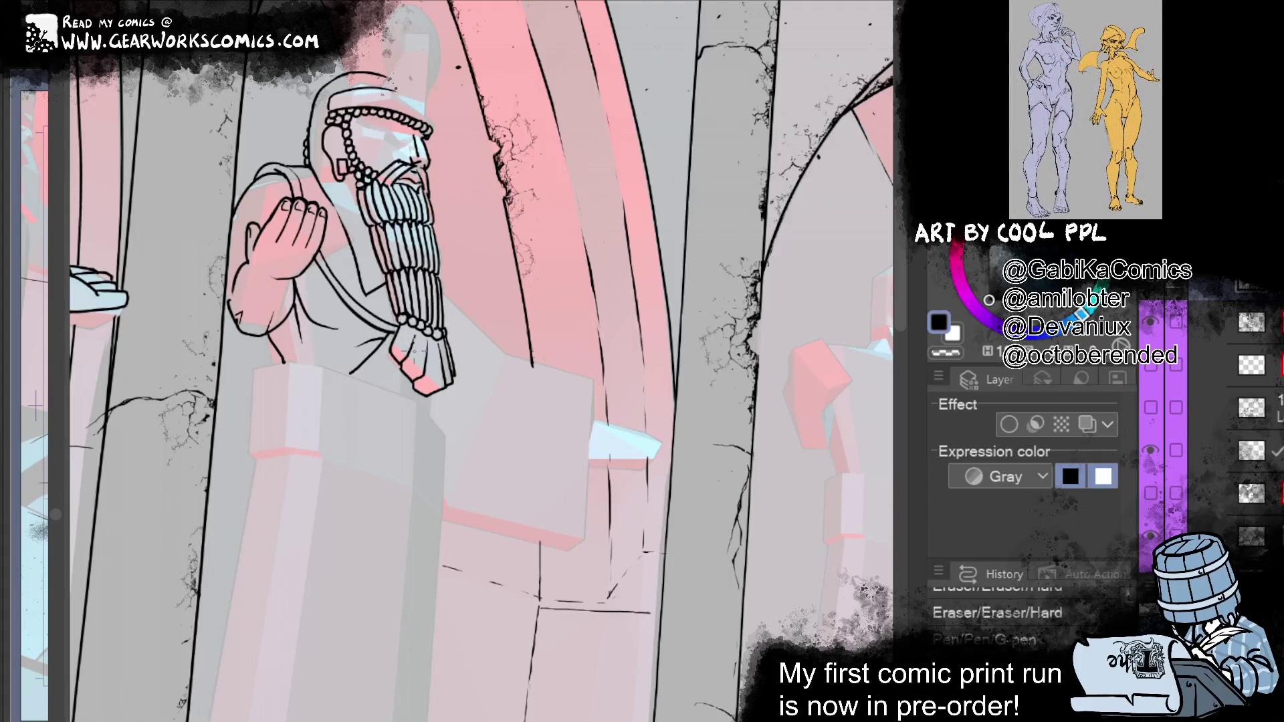
left_click_drag(297, 365, 318, 354)
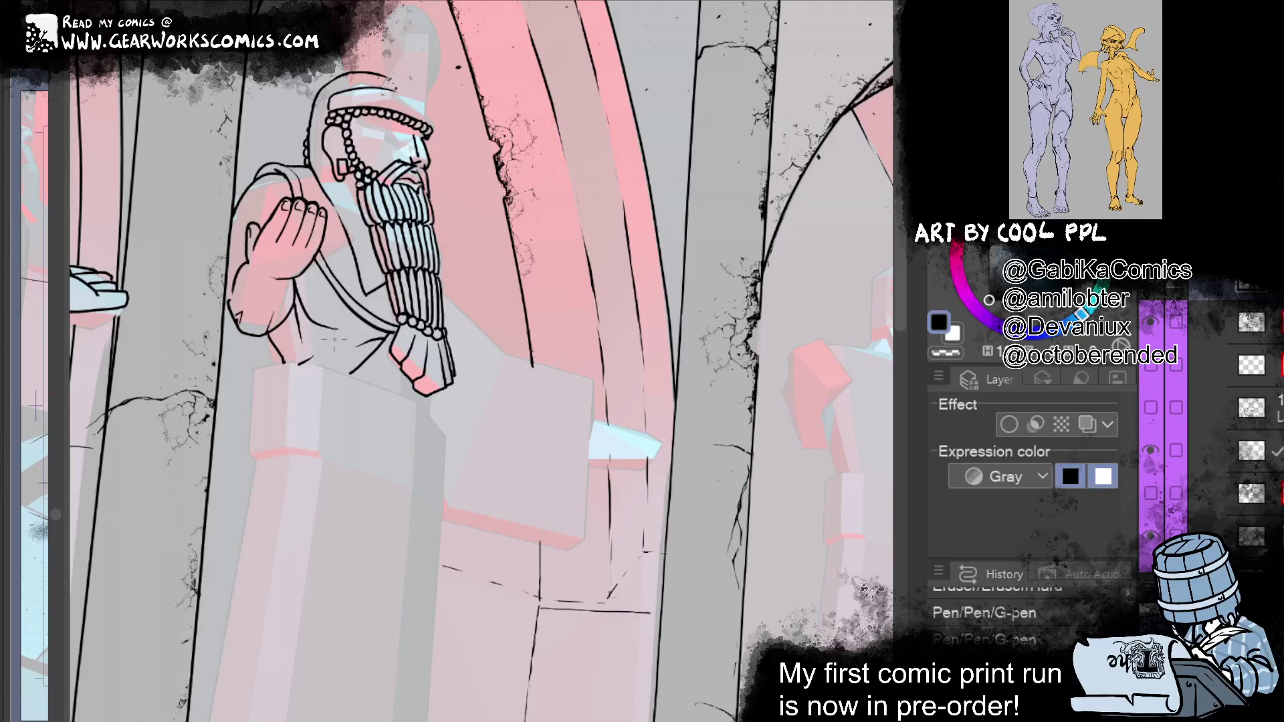
scroll(682, 386, "down", 1)
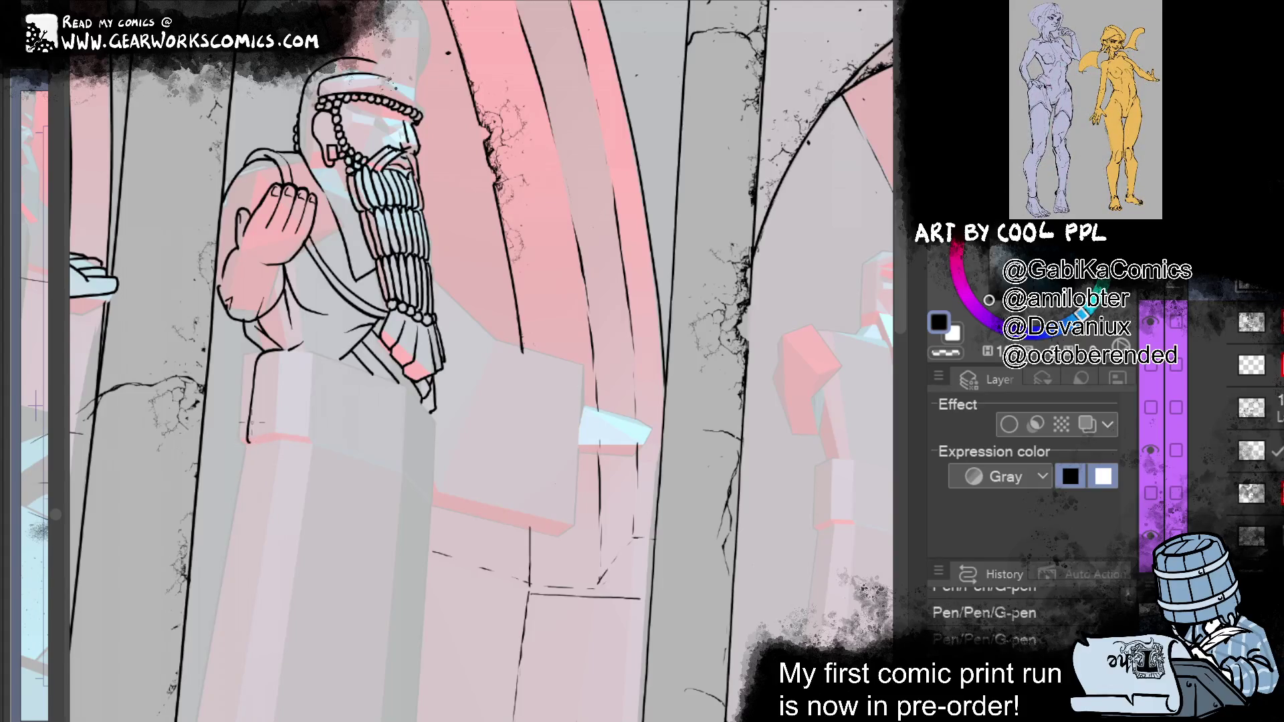
Step: Redraw the line running down-left from the pink corner, retrying it twice
mouse_move(259, 398)
left_mouse_down()
mouse_move(267, 227)
mouse_move(349, 193)
mouse_move(271, 550)
left_mouse_up()
key("ctrl+z")
left_click_drag(354, 197, 247, 689)
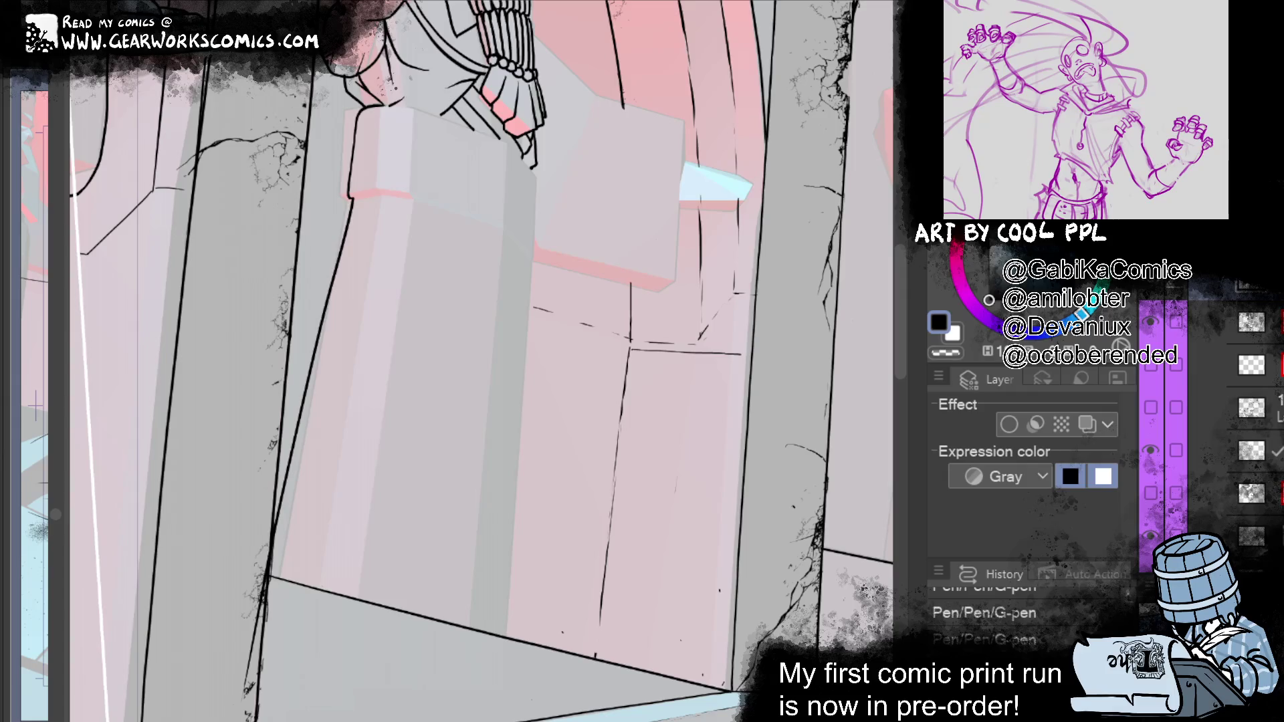
key("ctrl+z")
left_click_drag(354, 197, 262, 650)
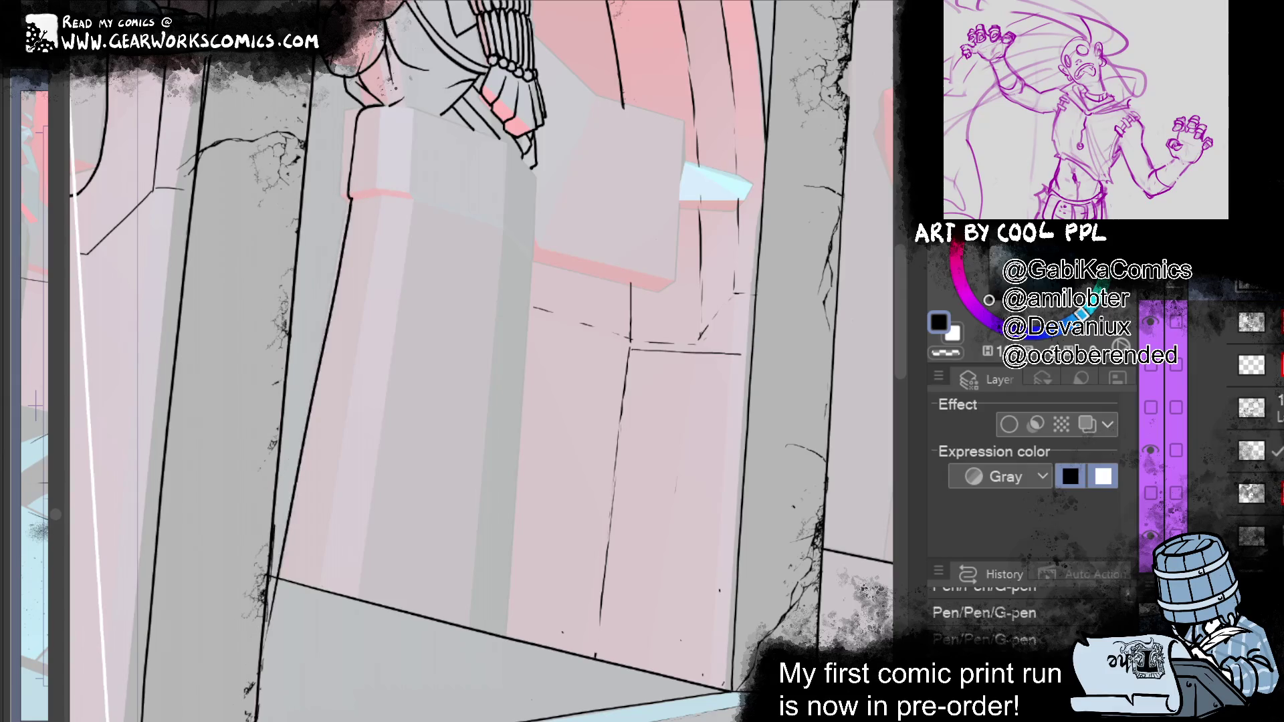
Step: Nudge the pedestal block's edge into shape and close the line at the tassel's bottom
mouse_move(658, 389)
left_mouse_down()
mouse_move(630, 493)
mouse_move(594, 502)
left_mouse_up()
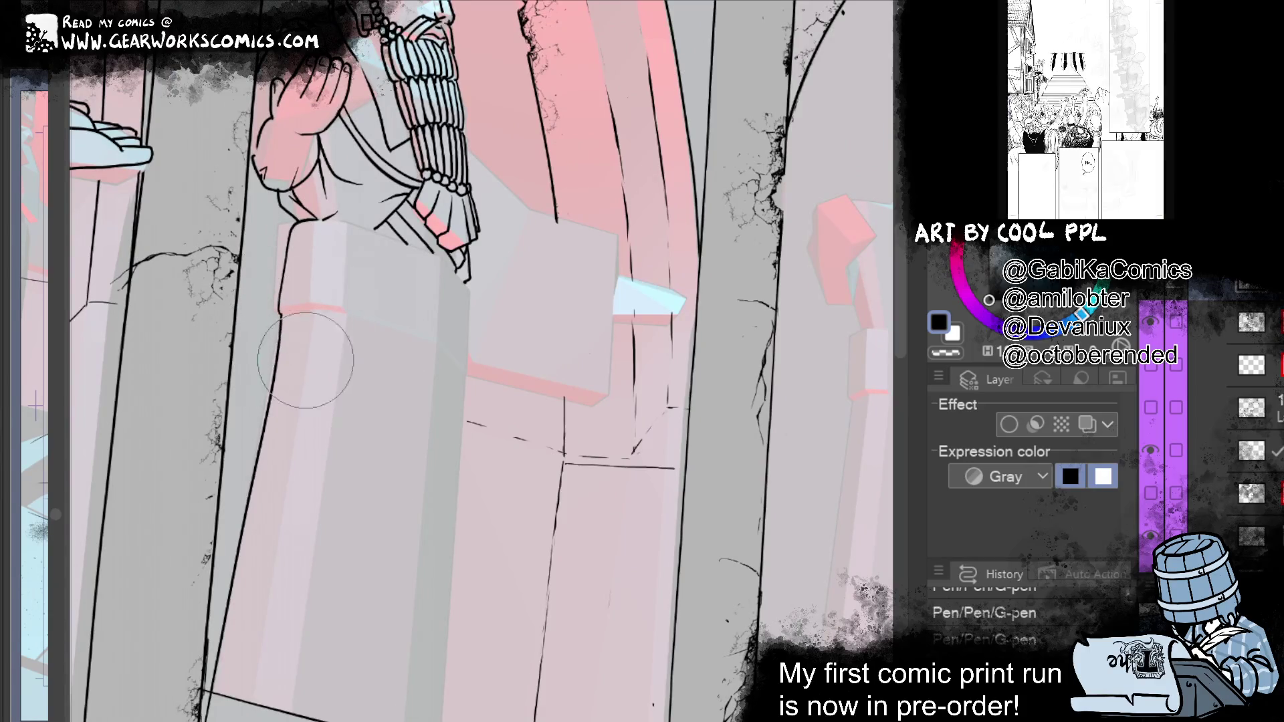
mouse_move(291, 394)
left_mouse_down()
mouse_move(298, 361)
mouse_move(294, 402)
left_mouse_up()
left_click_drag(295, 444, 291, 446)
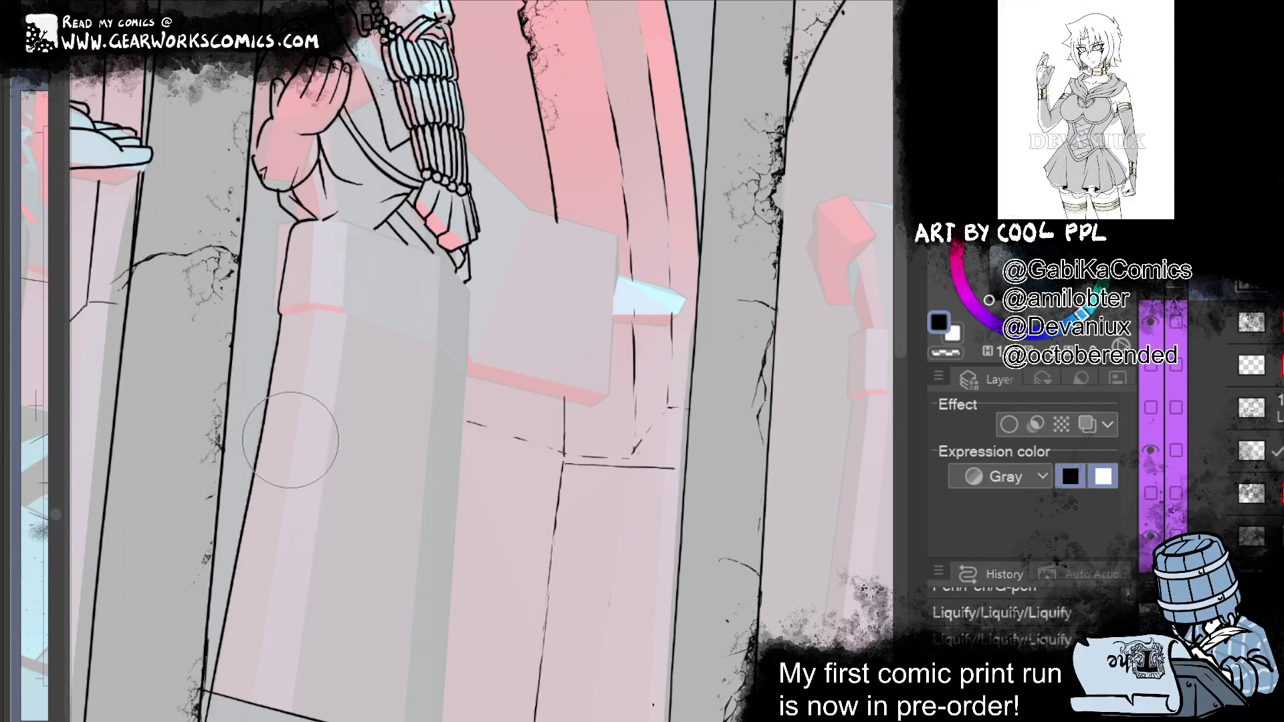
mouse_move(604, 474)
left_mouse_down()
mouse_move(488, 597)
mouse_move(632, 464)
mouse_move(683, 478)
left_mouse_up()
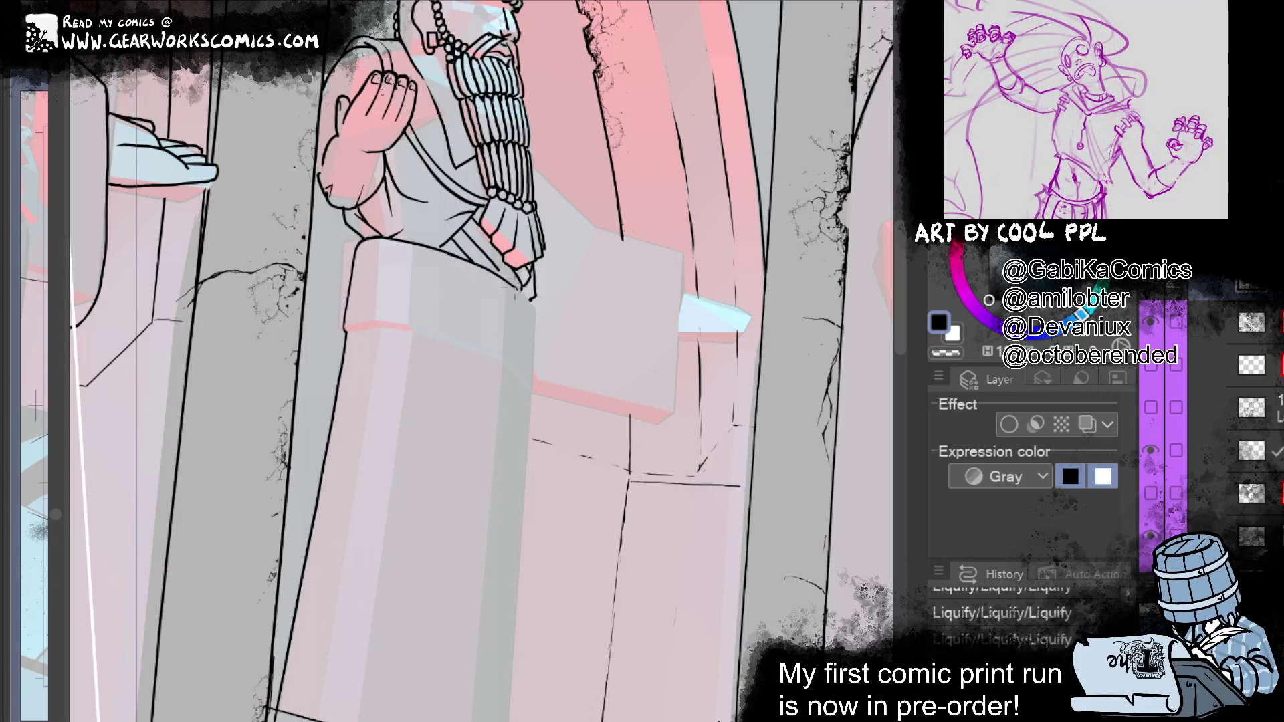
mouse_move(515, 287)
left_mouse_down()
mouse_move(537, 305)
mouse_move(530, 387)
left_mouse_up()
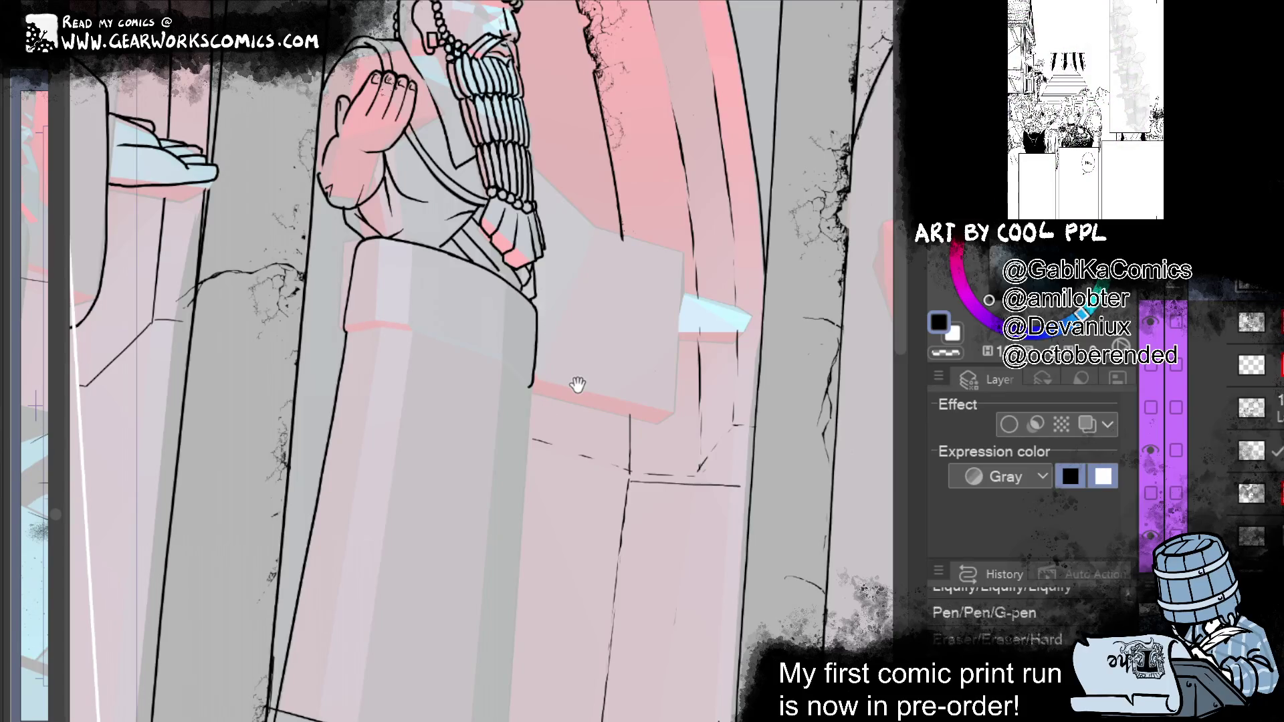
Step: Ink the pillar's top edge, undo those strokes, and re-ink the pedestal's top edge
mouse_move(786, 366)
left_mouse_down()
mouse_move(551, 528)
mouse_move(729, 202)
left_mouse_up()
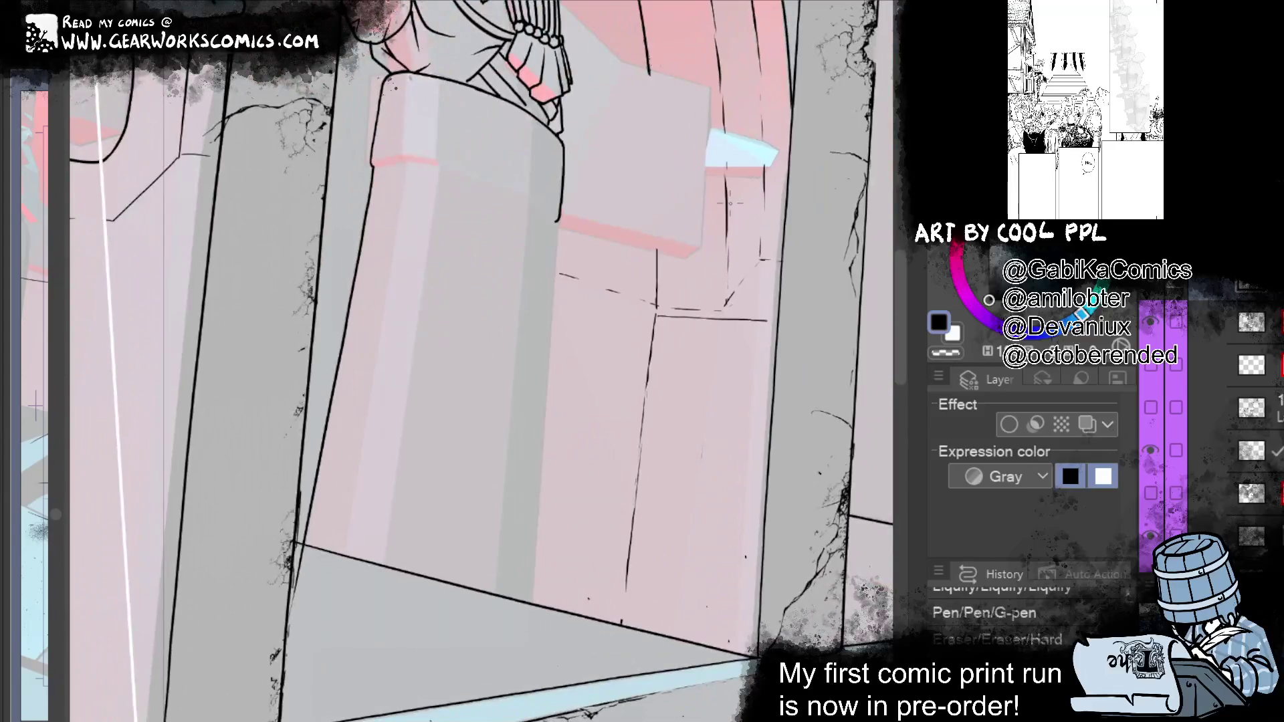
left_click_drag(446, 169, 373, 165)
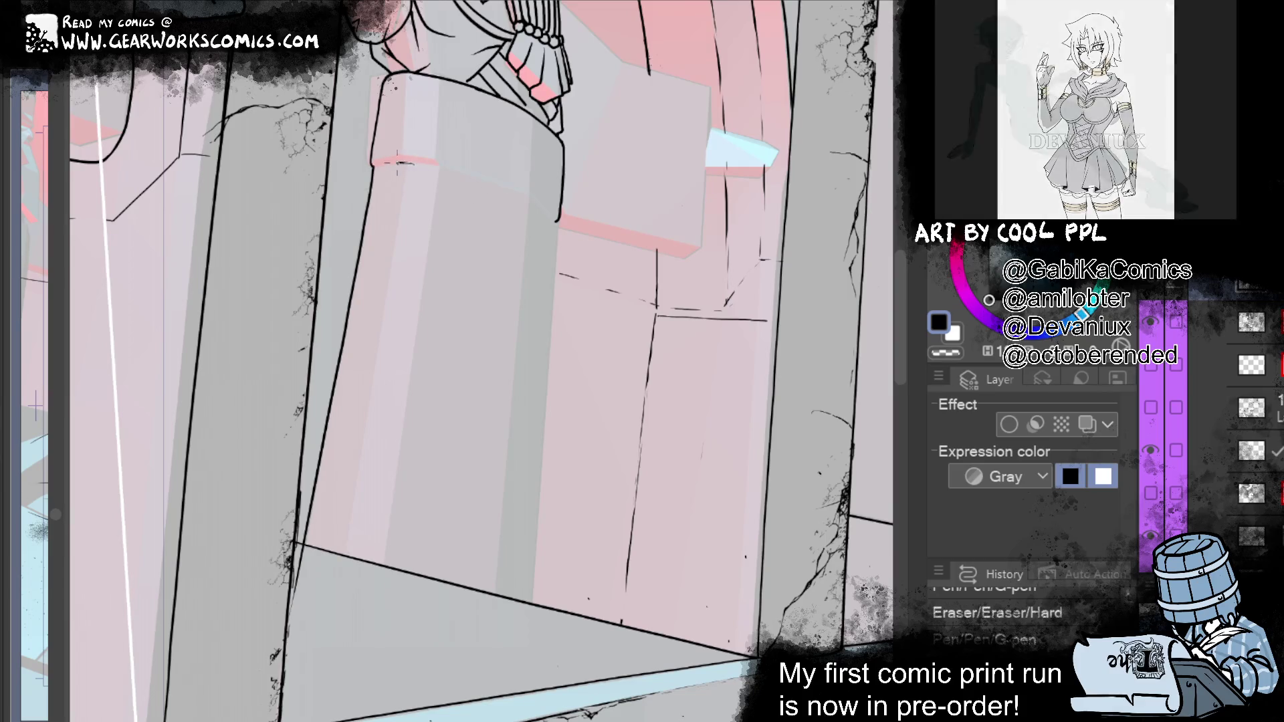
key("ctrl+z")
key("ctrl+z")
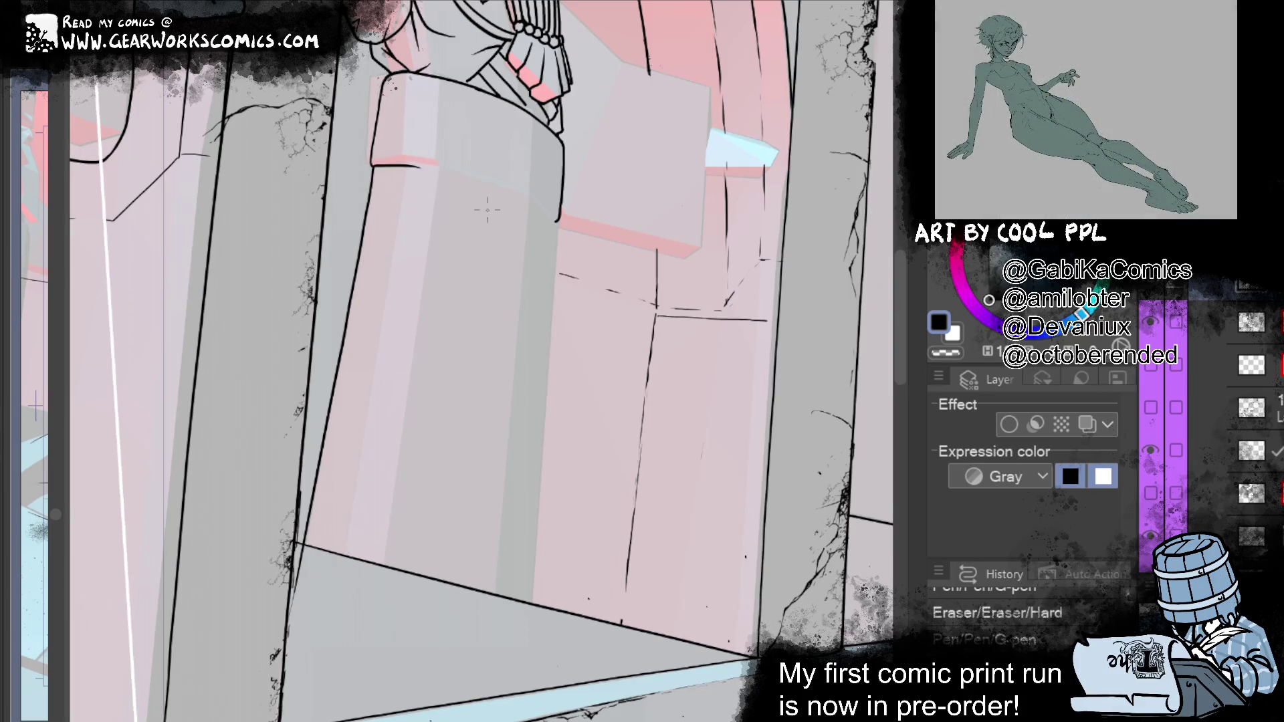
key("ctrl+z")
left_click_drag(622, 234, 545, 434)
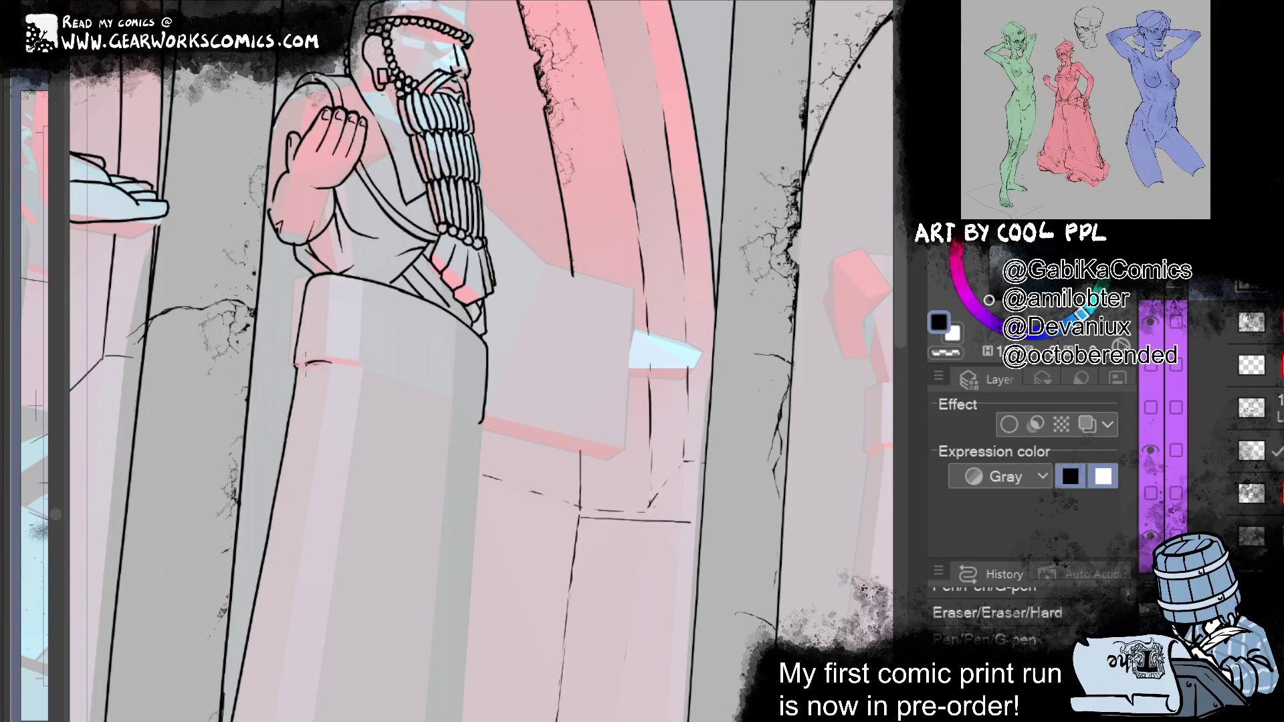
left_click_drag(312, 363, 296, 372)
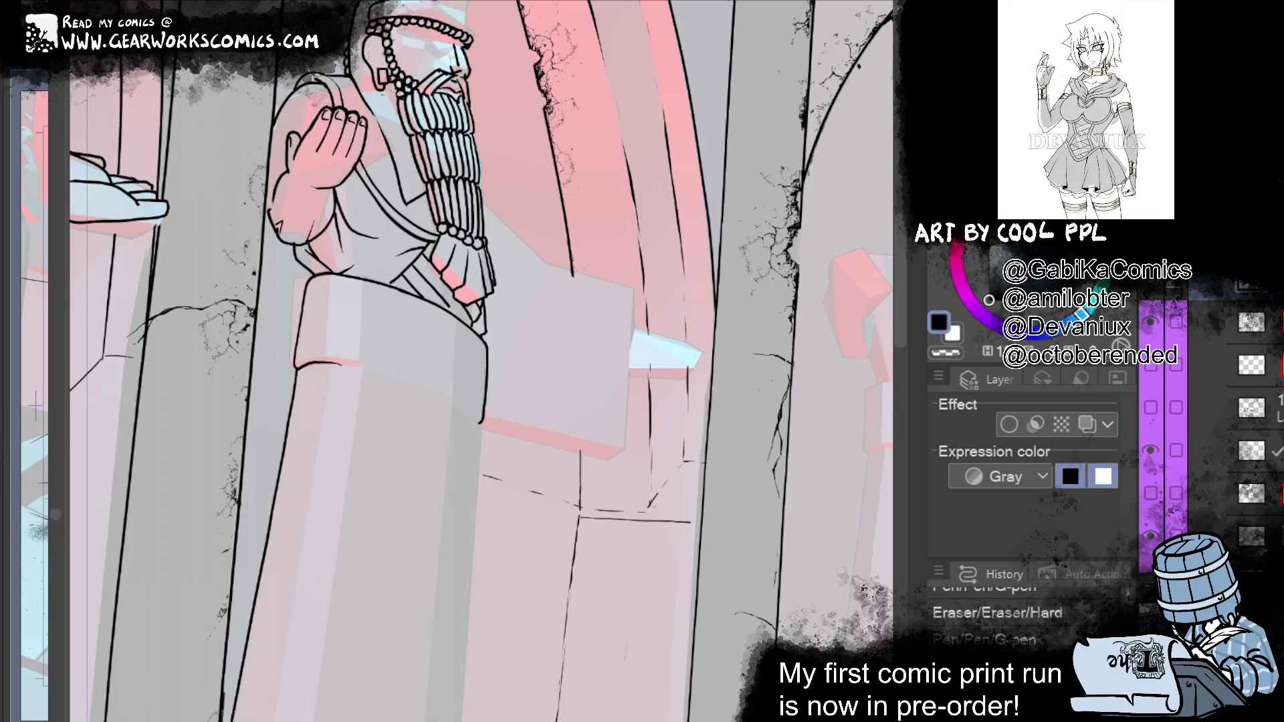
Step: Redo the undone pen stroke on the pedestal's top edge
key("ctrl+y")
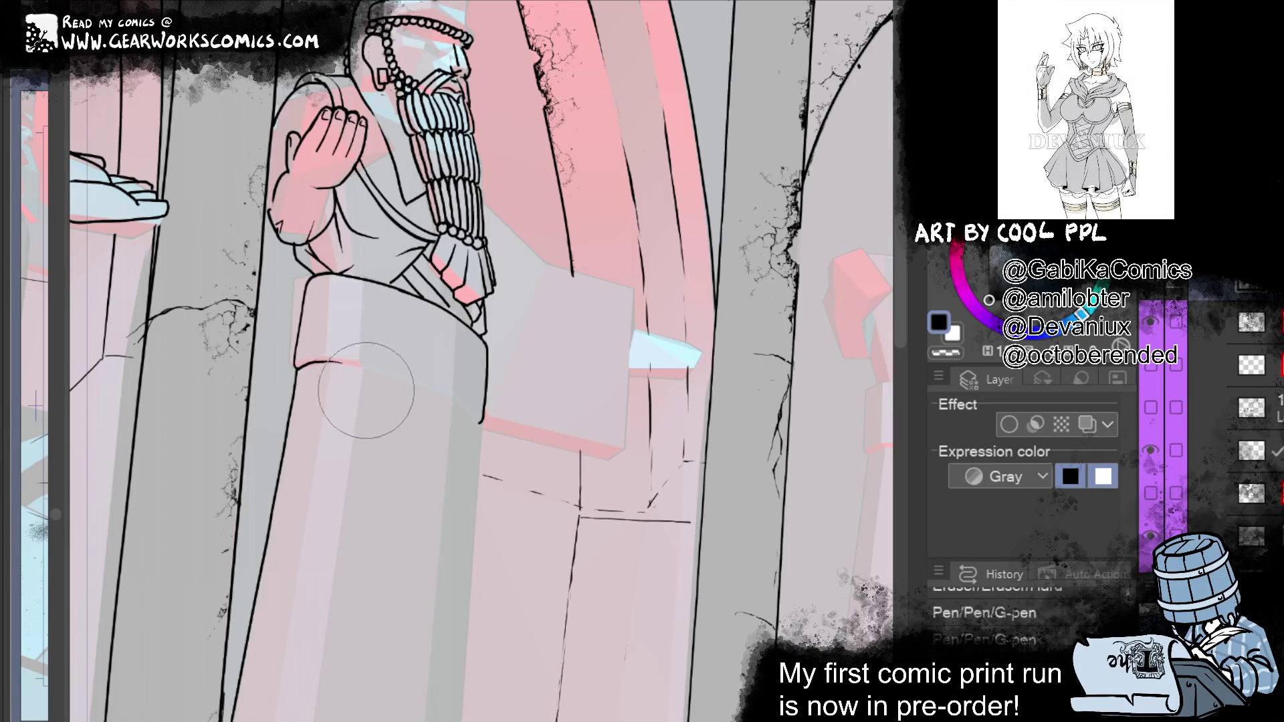
Step: Redo the undone pen strokes and the liquify adjustment
key("ctrl+y")
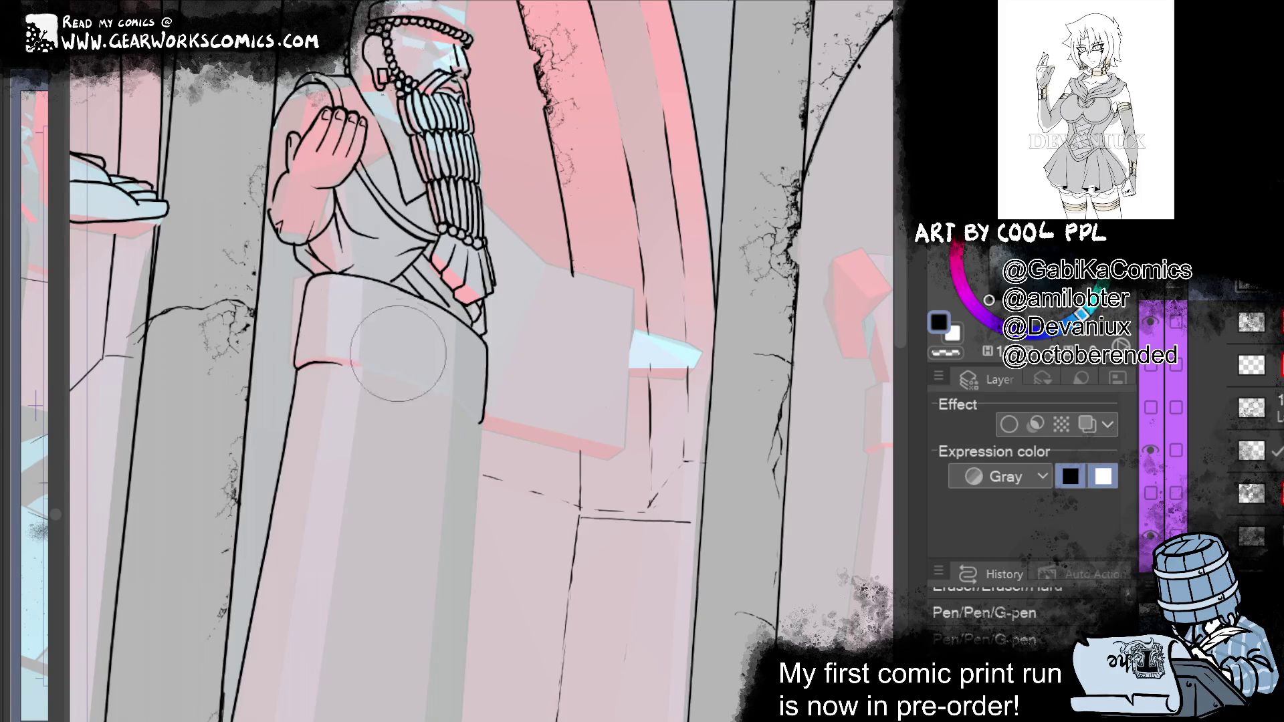
key("ctrl+z")
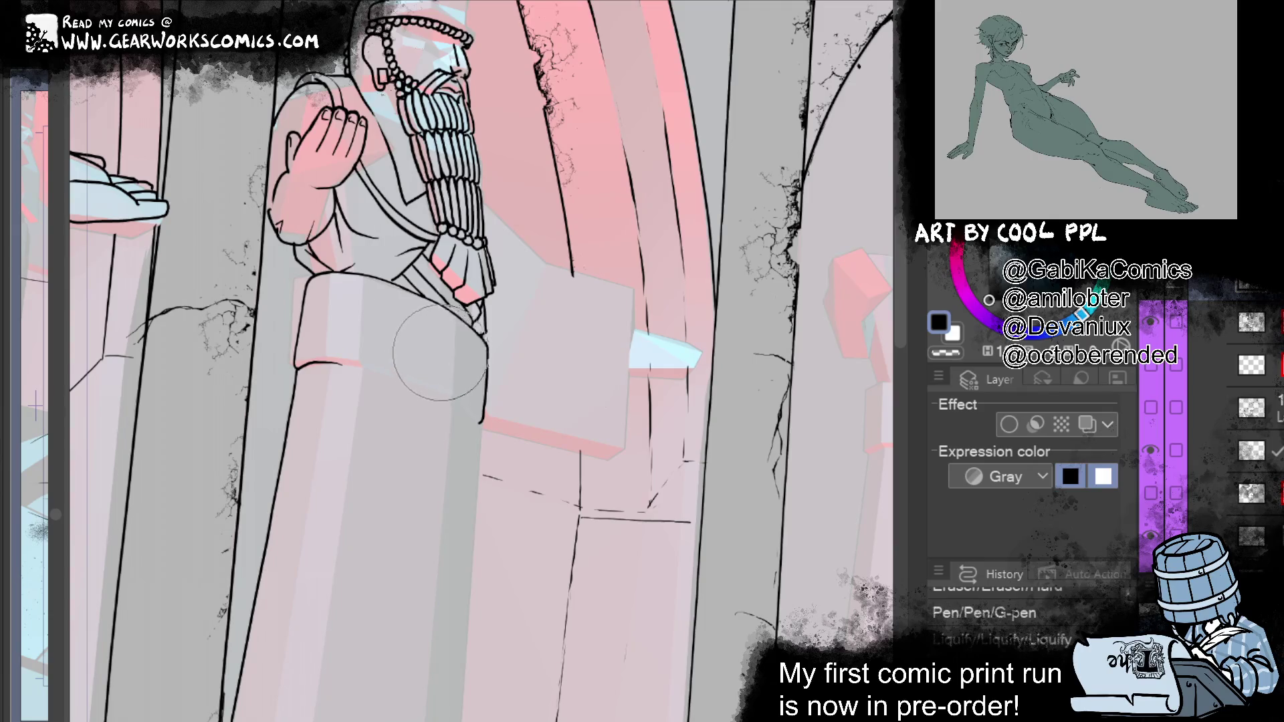
key("ctrl+y")
key("ctrl+y")
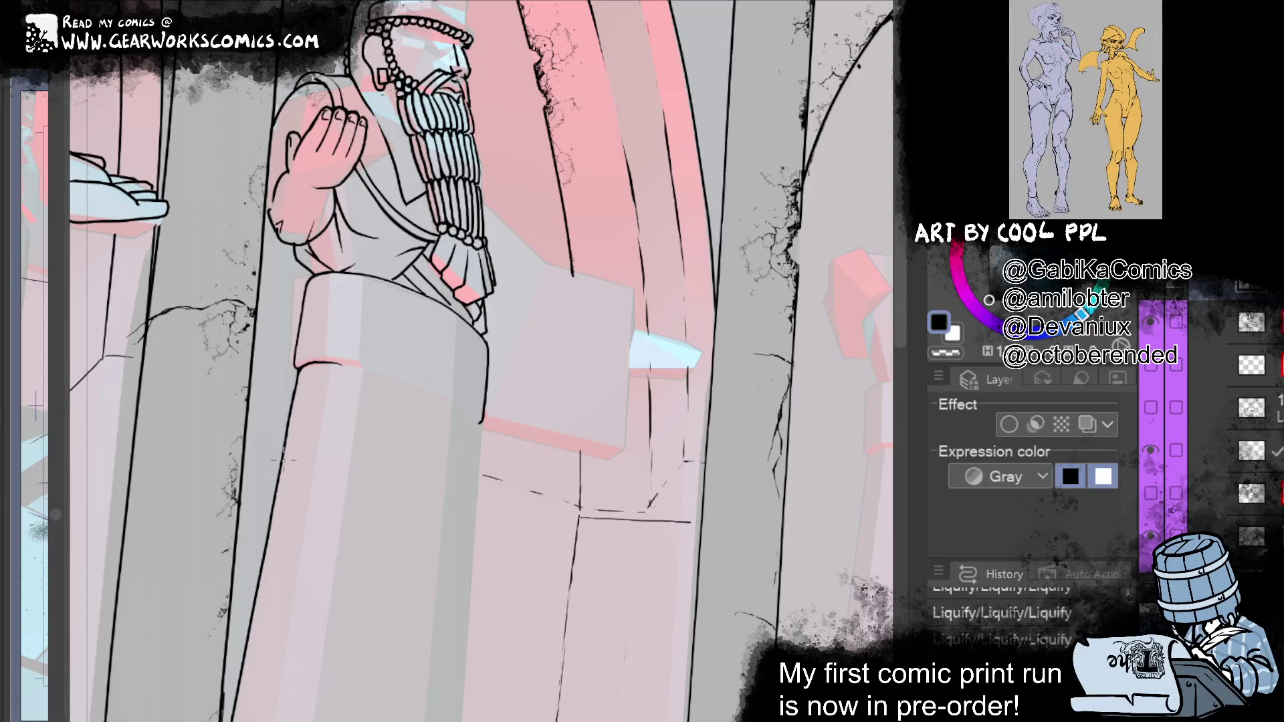
mouse_move(699, 428)
left_mouse_down()
mouse_move(694, 293)
mouse_move(689, 569)
mouse_move(676, 428)
mouse_move(625, 534)
mouse_move(502, 444)
left_mouse_up()
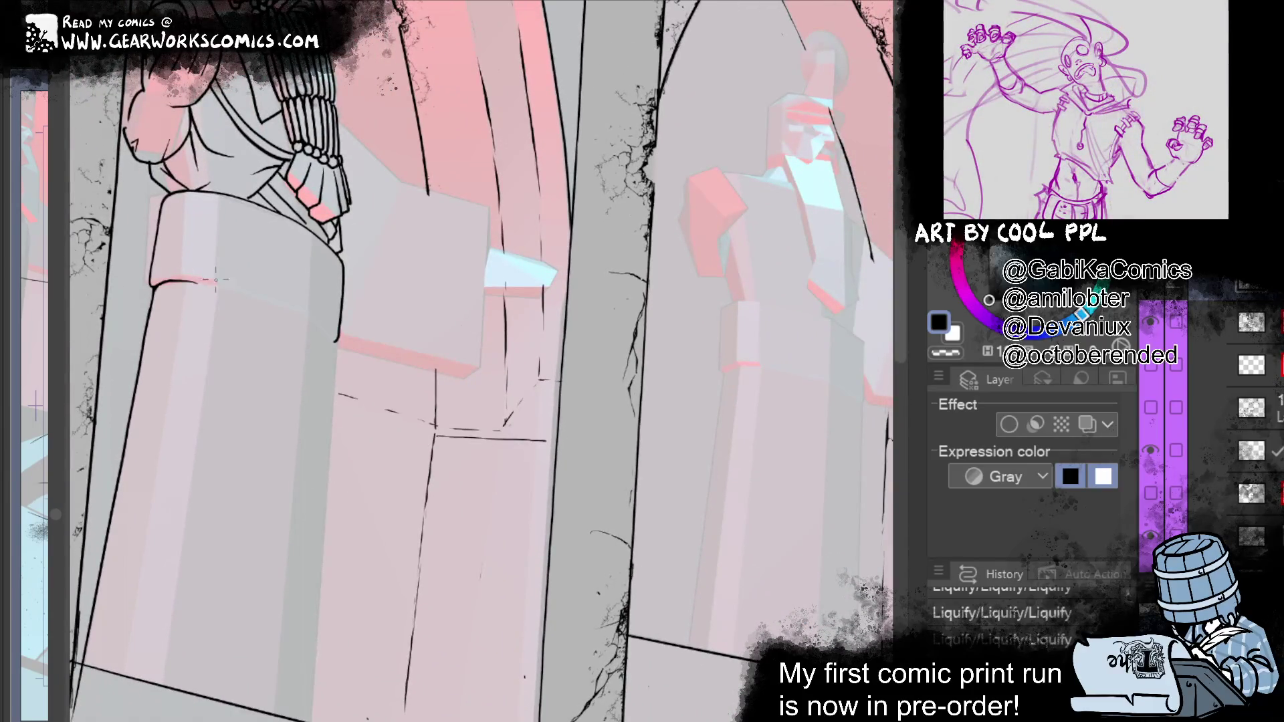
Step: Ink a clean curve along the pedestal's top rim, redrawing it once
left_click_drag(201, 281, 333, 339)
mouse_move(673, 368)
left_mouse_down()
mouse_move(723, 350)
mouse_move(722, 298)
mouse_move(661, 302)
left_mouse_up()
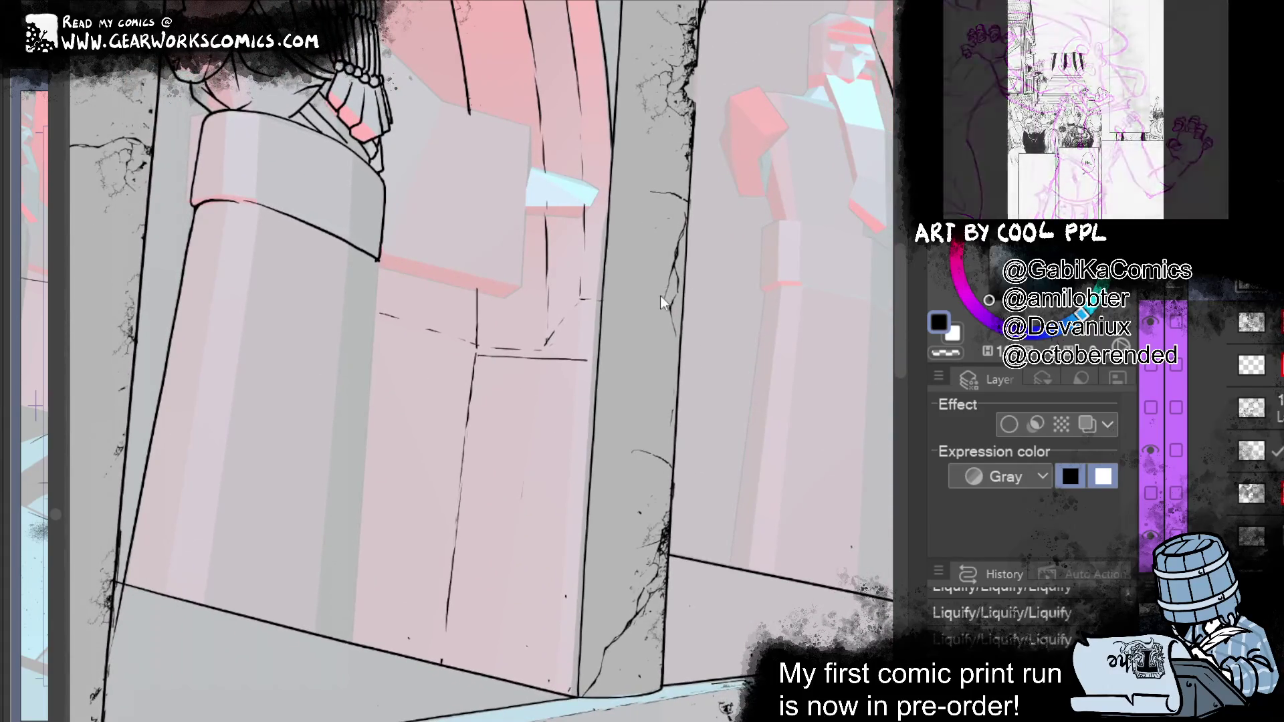
left_click_drag(248, 204, 380, 267)
key("ctrl+z")
left_click_drag(246, 201, 373, 274)
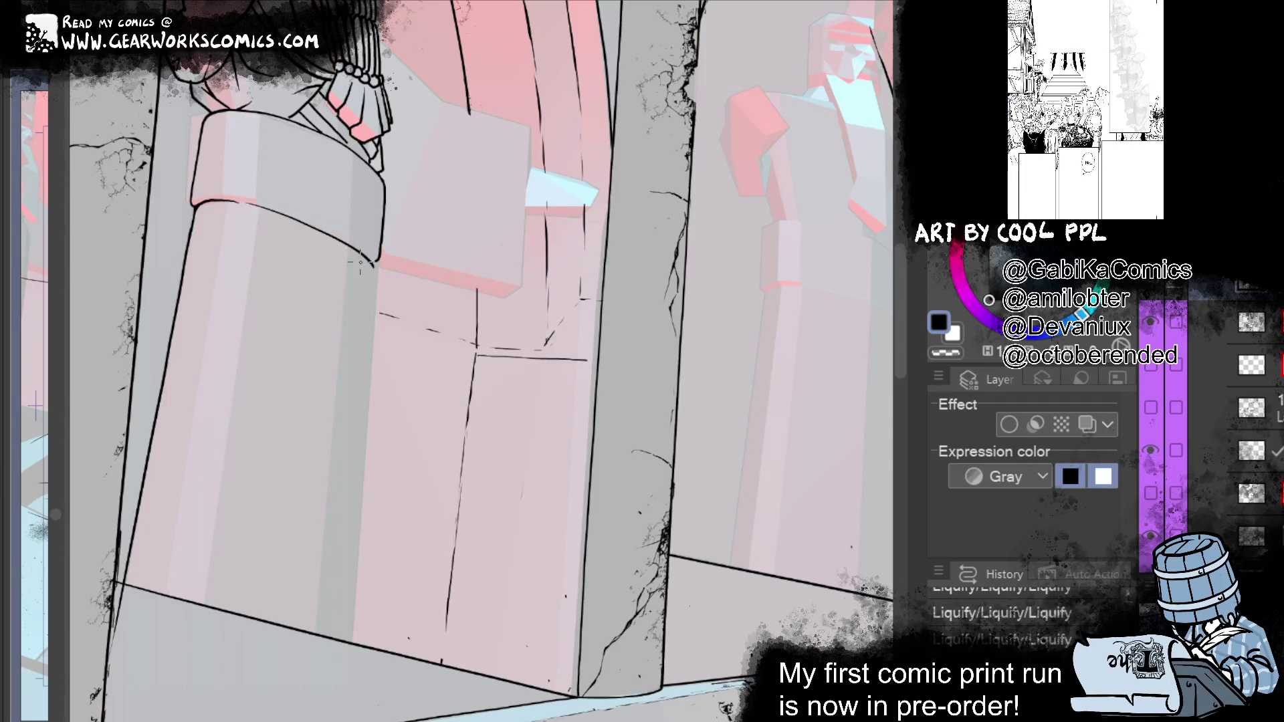
mouse_move(360, 263)
left_mouse_down()
mouse_move(480, 180)
mouse_move(468, 555)
left_mouse_up()
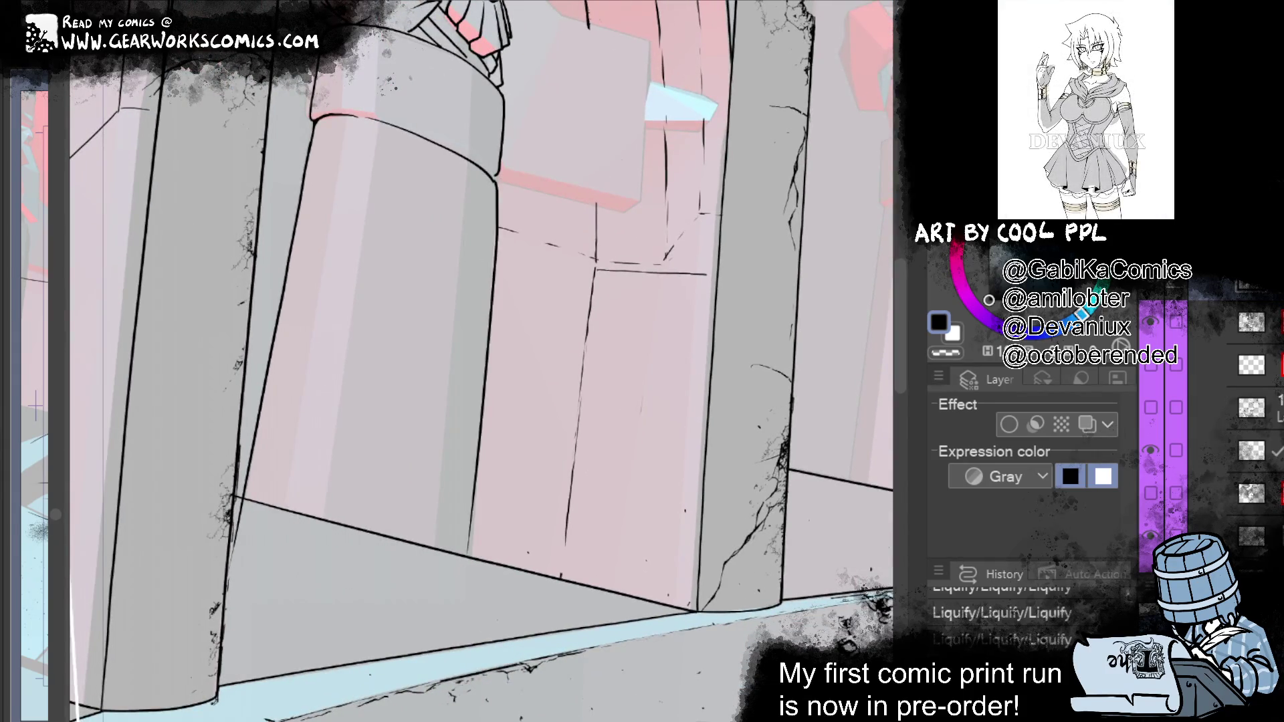
Step: Ink the pillar's right edge line down to its base, undoing and redoing the last stroke
left_click_drag(494, 294, 476, 622)
left_click_drag(478, 401, 461, 618)
left_click_drag(441, 435, 468, 508)
key("ctrl+z")
key("ctrl+y")
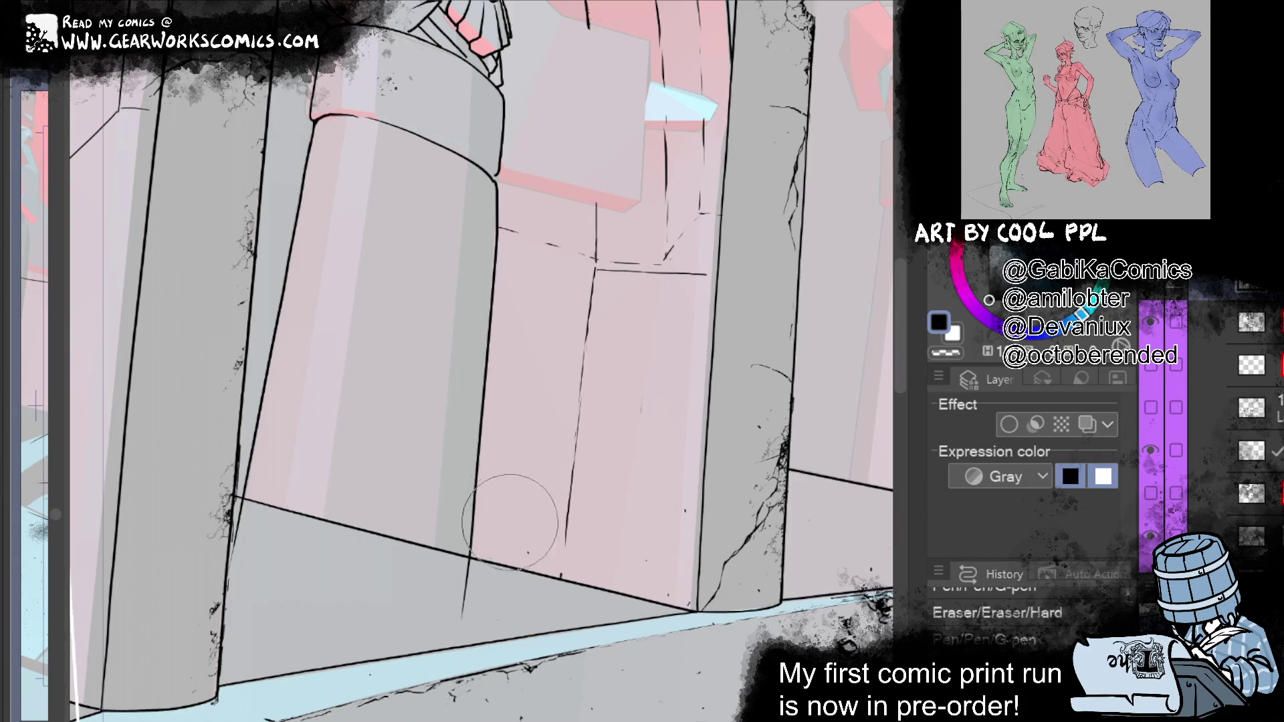
key("ctrl+y")
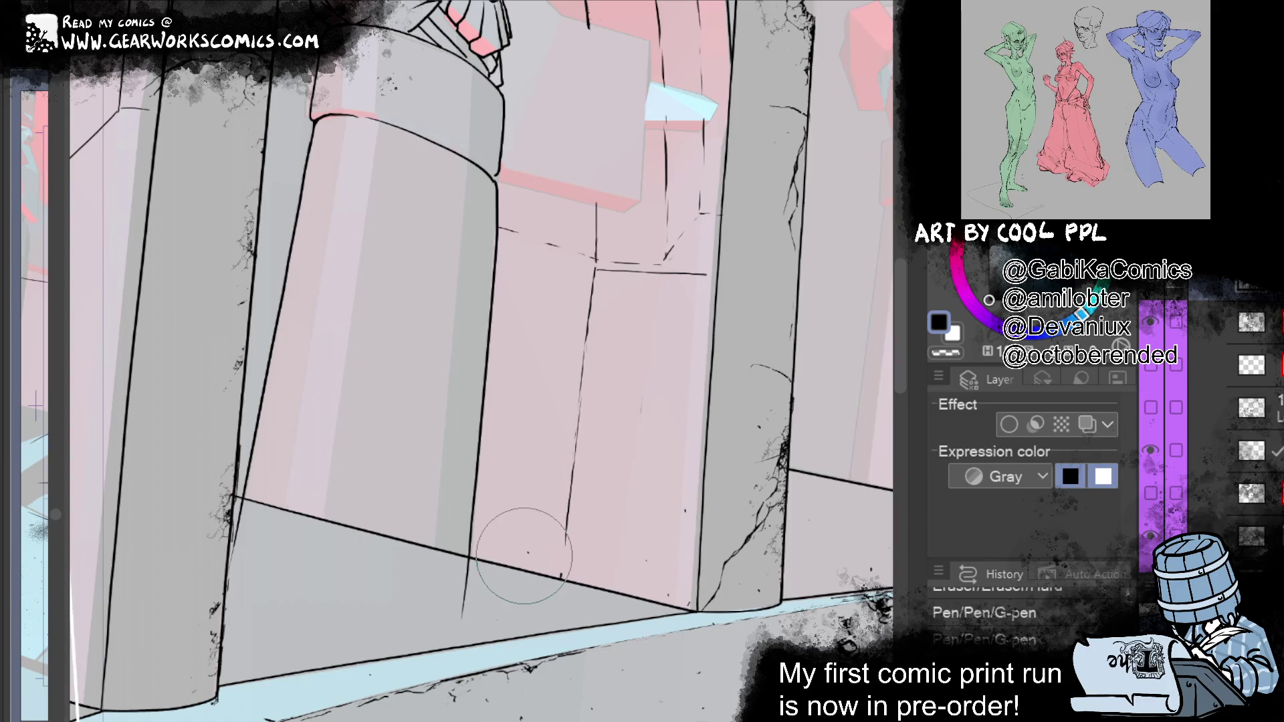
Step: Warp the line at the pedestal top into a smoother curve with Liquify
scroll(653, 350, "up", 2)
left_click_drag(501, 286, 530, 392)
left_click_drag(666, 472, 656, 656)
left_click_drag(287, 392, 355, 380)
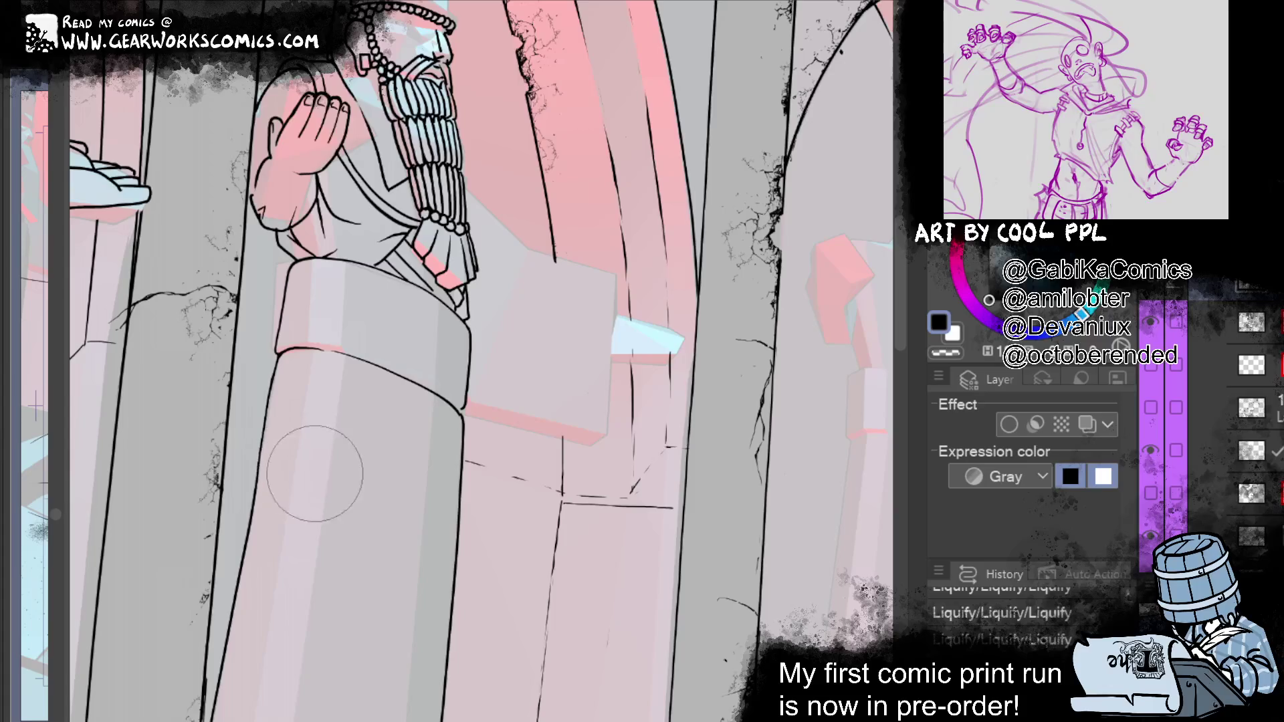
Step: Bend the vertical line near the pedestal bottom into place
left_click_drag(637, 521, 673, 410)
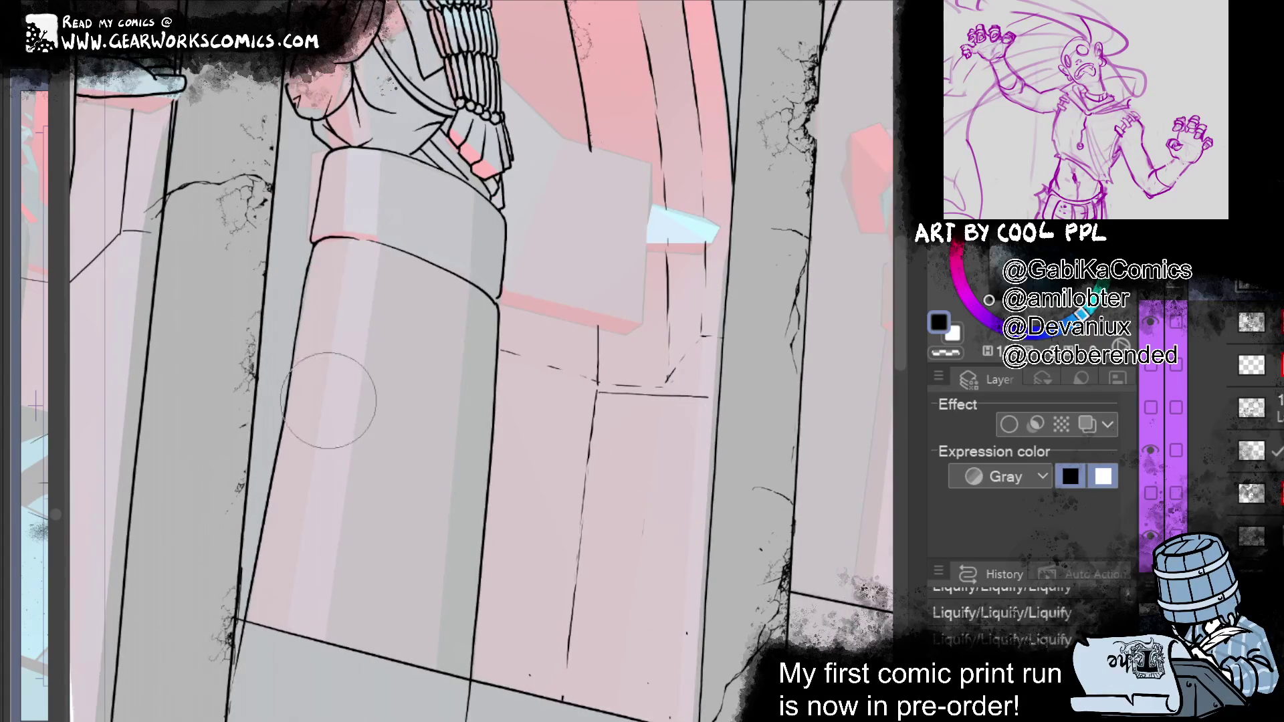
mouse_move(759, 455)
left_mouse_down()
mouse_move(759, 587)
mouse_move(765, 424)
left_mouse_up()
left_click_drag(486, 617, 495, 703)
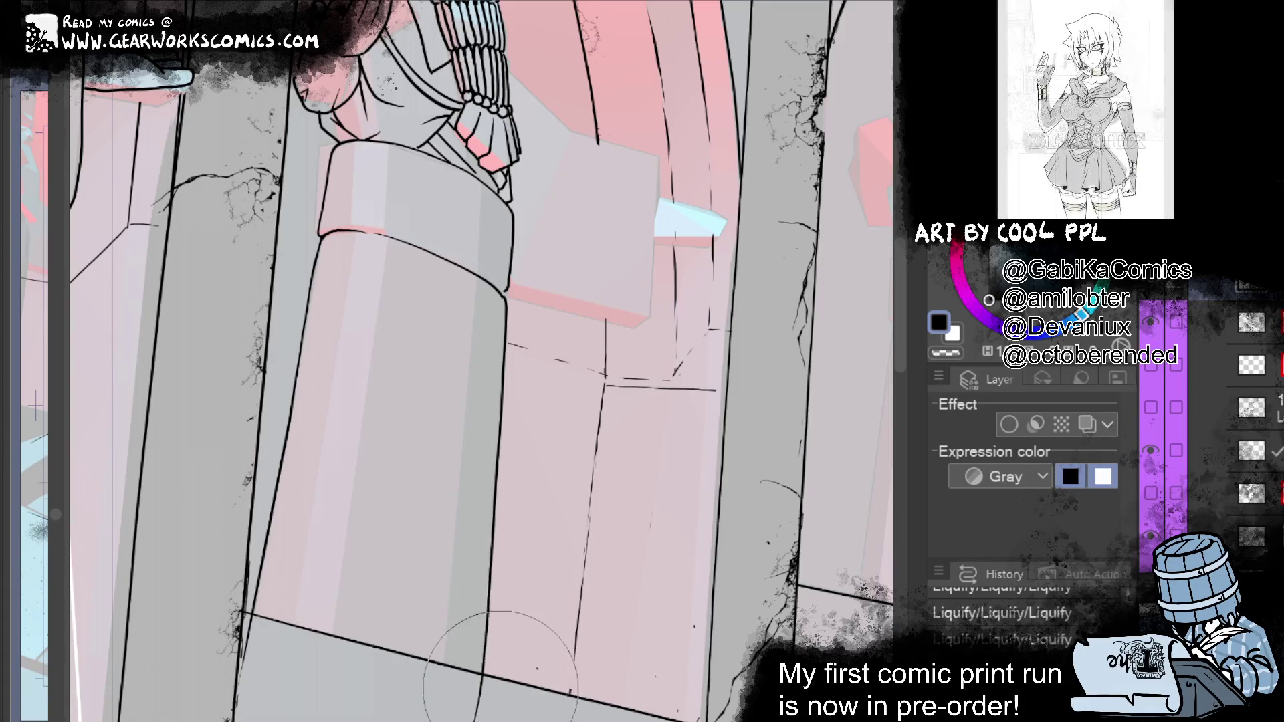
left_click_drag(782, 523, 709, 640)
left_click_drag(725, 707, 806, 588)
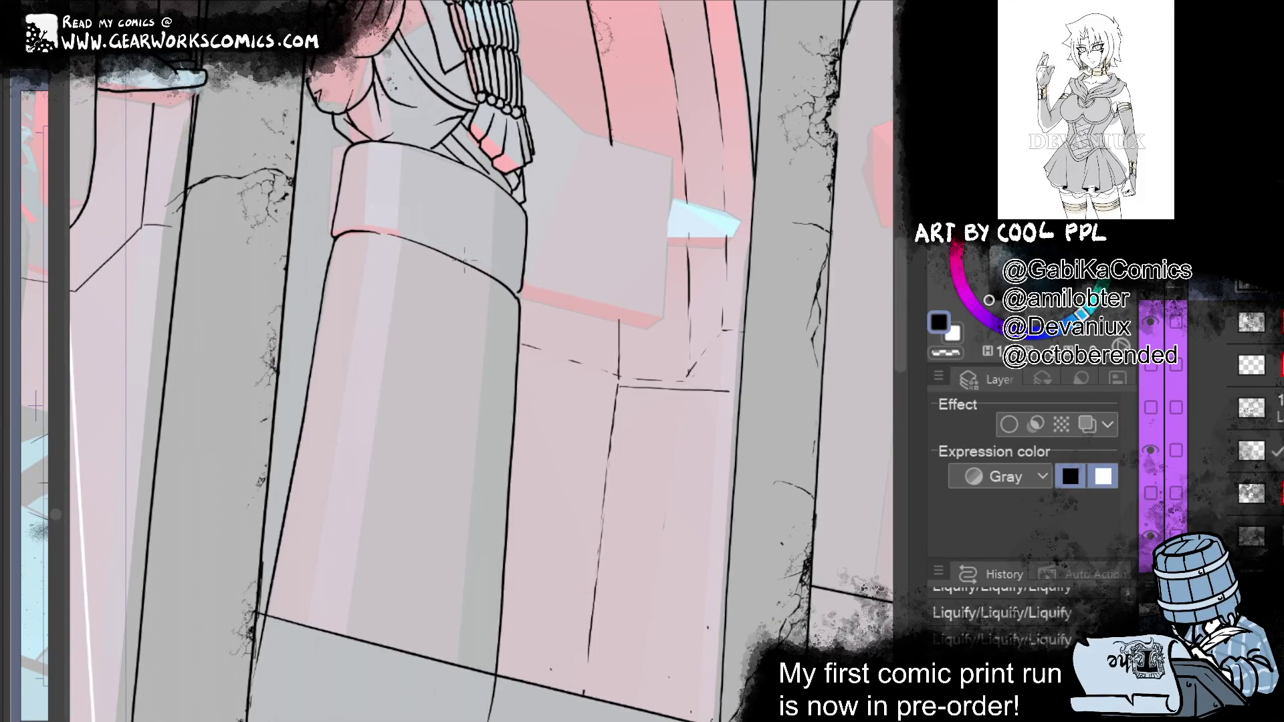
Step: Draw a vertical ink line down the pedestal, redrawing it until clean
left_click_drag(460, 263, 378, 719)
key("ctrl+z")
left_click_drag(470, 268, 433, 616)
key("ctrl+z")
left_click_drag(462, 262, 419, 721)
key("ctrl+z")
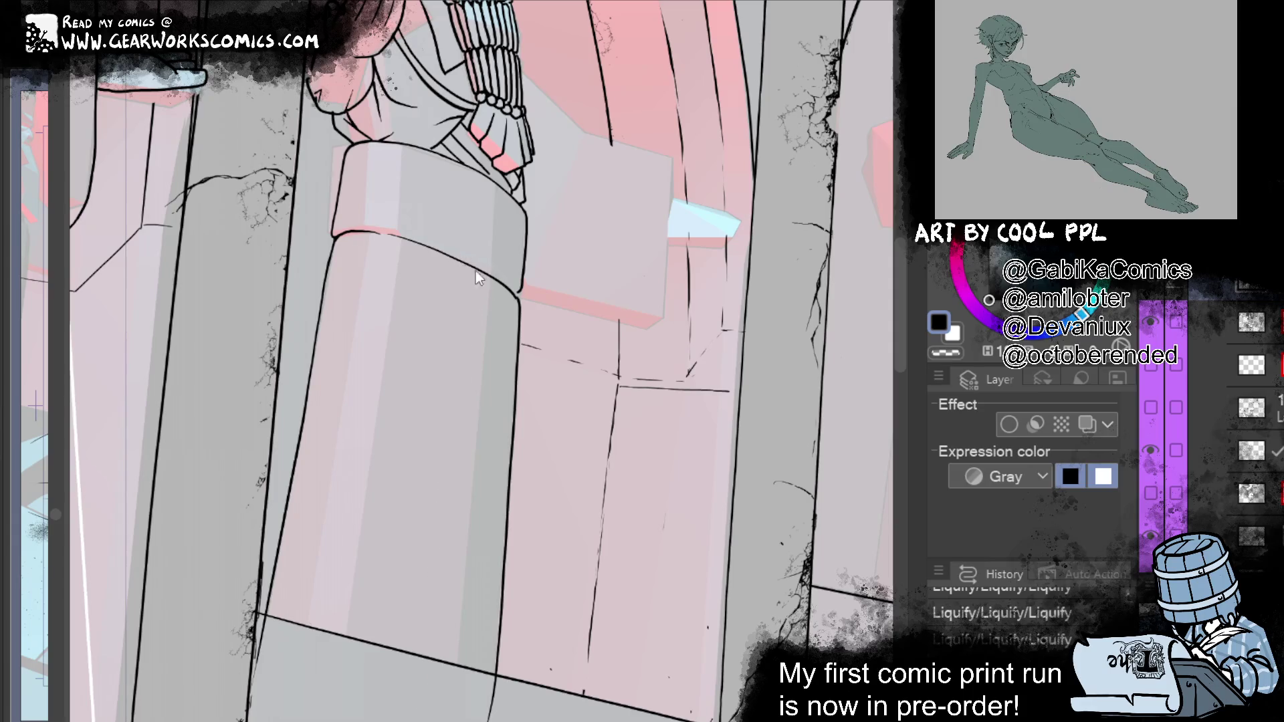
left_click_drag(466, 230, 427, 648)
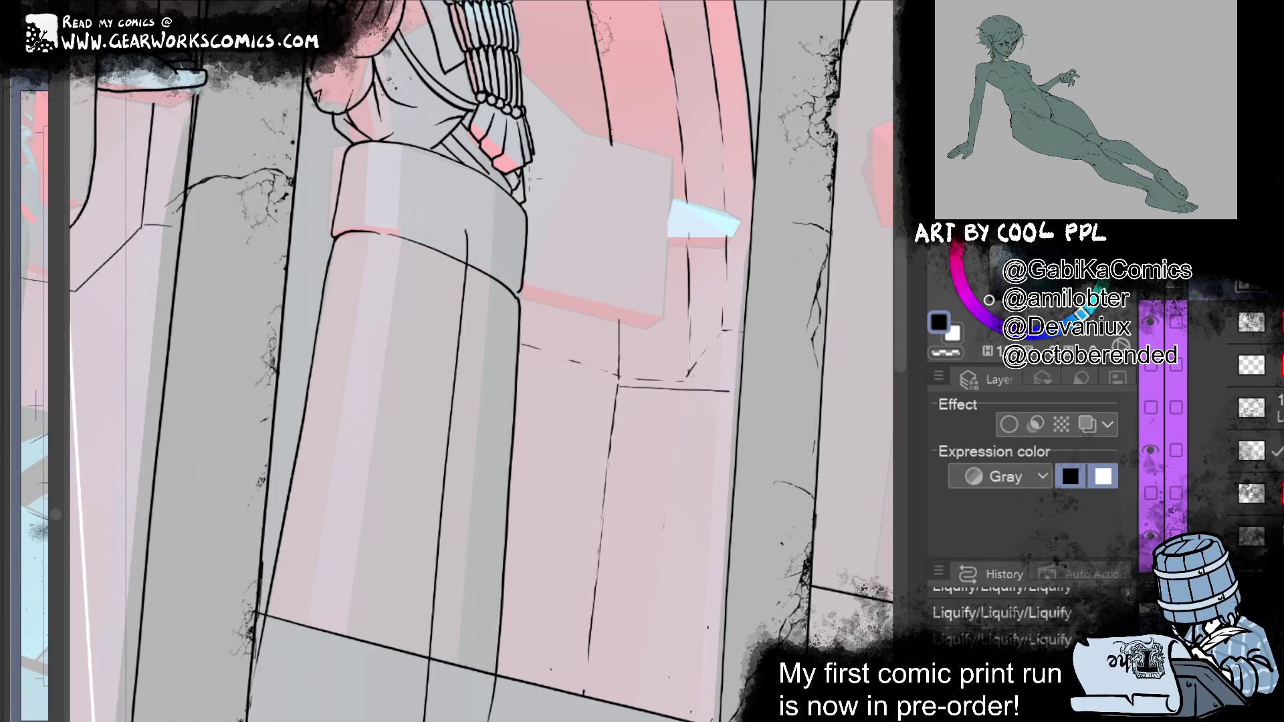
key("ctrl+z")
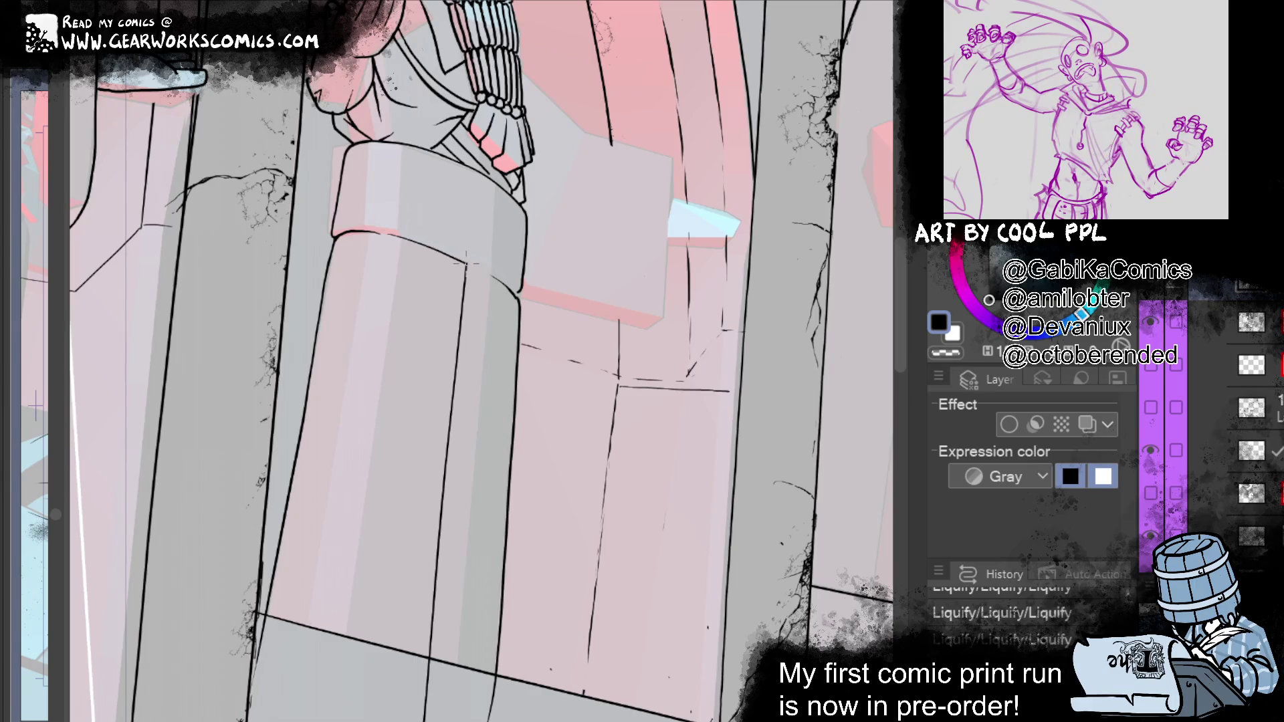
Step: Add a small ink mark near the pedestal top and restore the small pen stroke
left_click(480, 265)
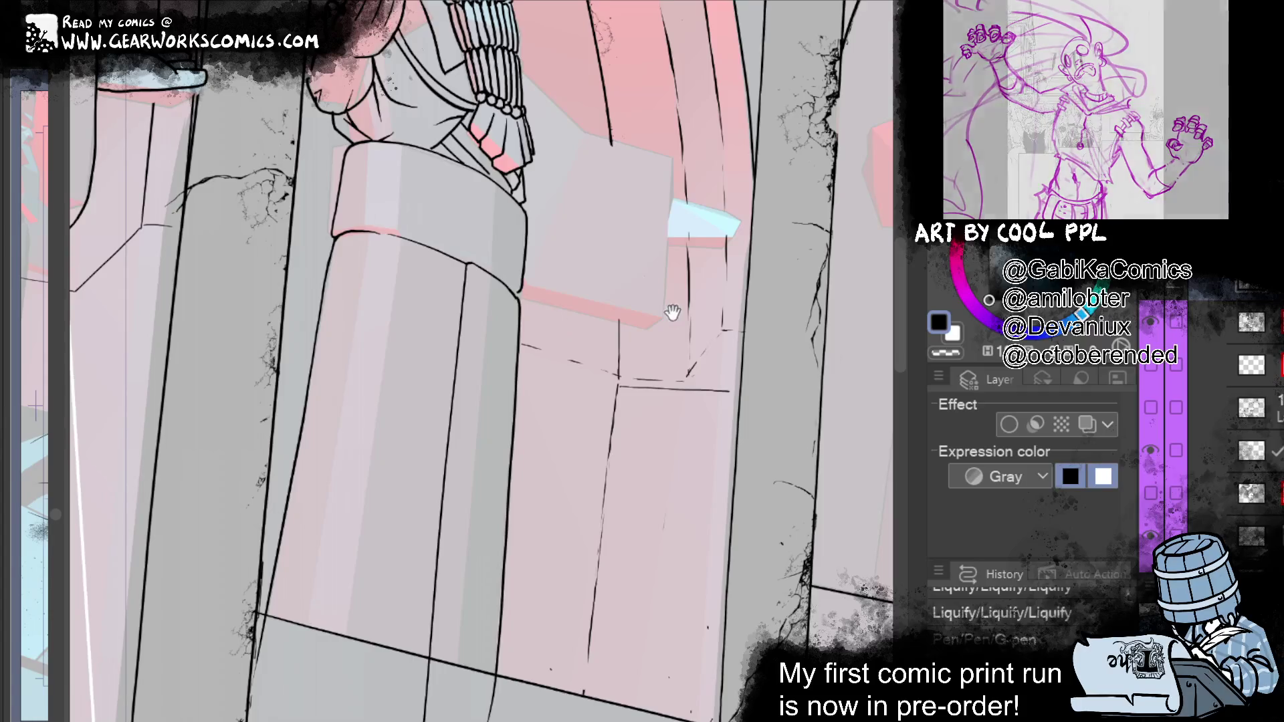
mouse_move(672, 312)
left_mouse_down()
mouse_move(576, 545)
mouse_move(392, 229)
left_mouse_up()
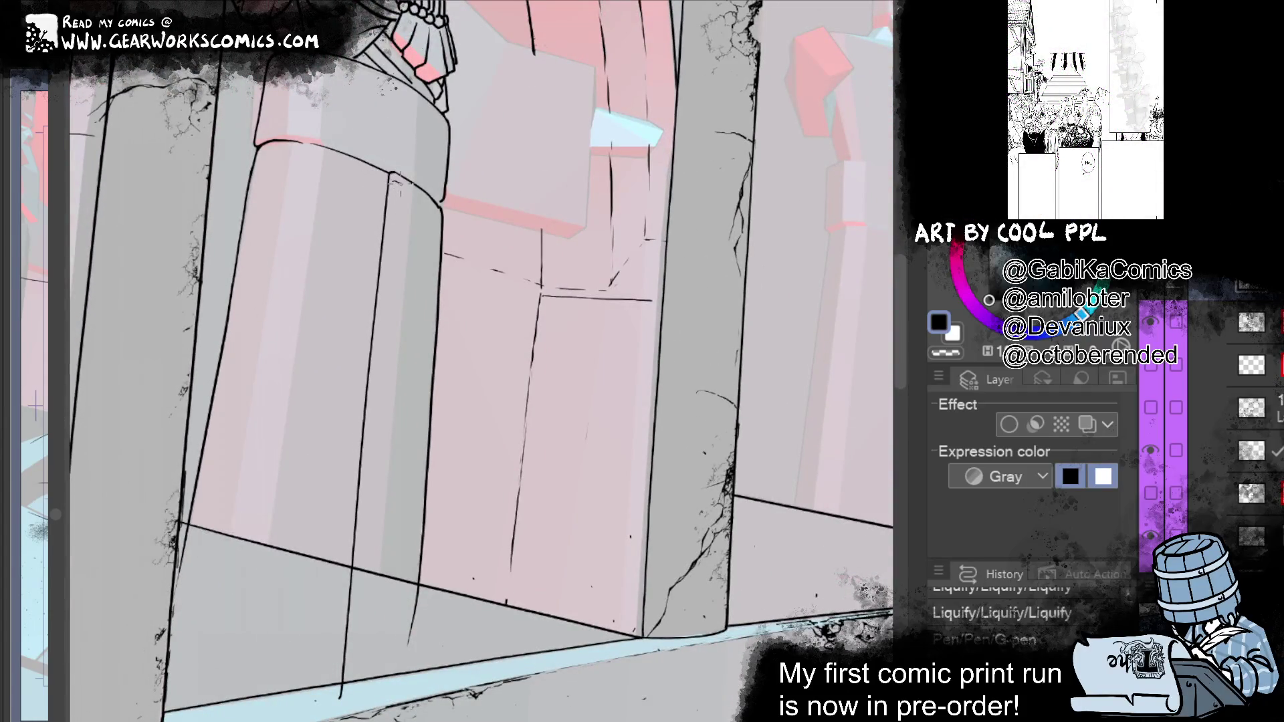
key("ctrl+y")
key("ctrl+y")
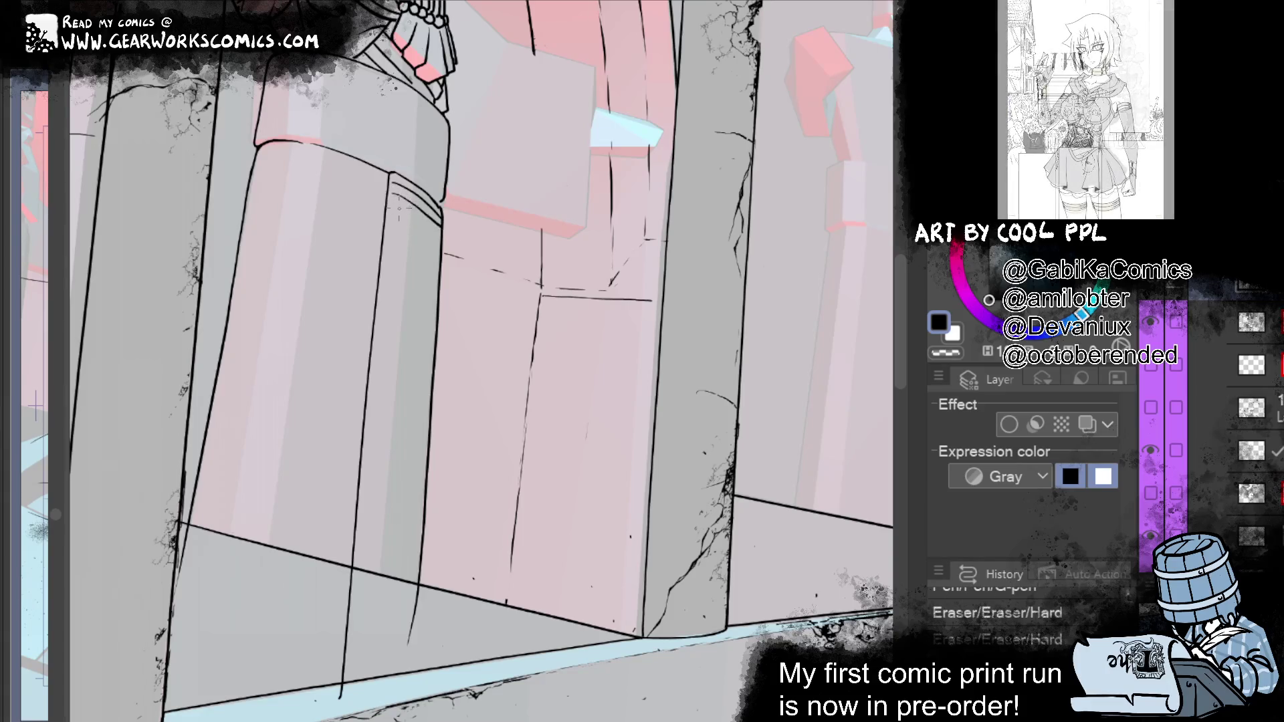